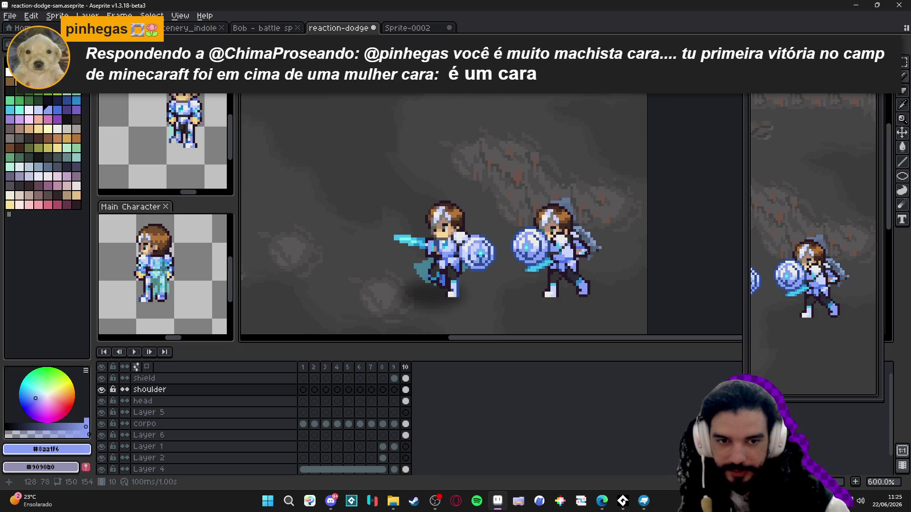
Save the sprite and hide Layer 6 on the canvas
key(ctrl+s)
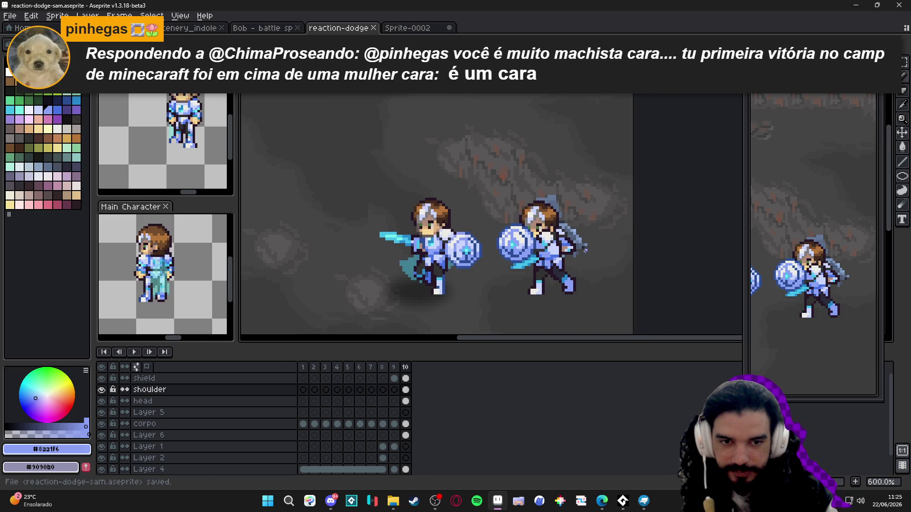
scroll(587, 245, up, 1)
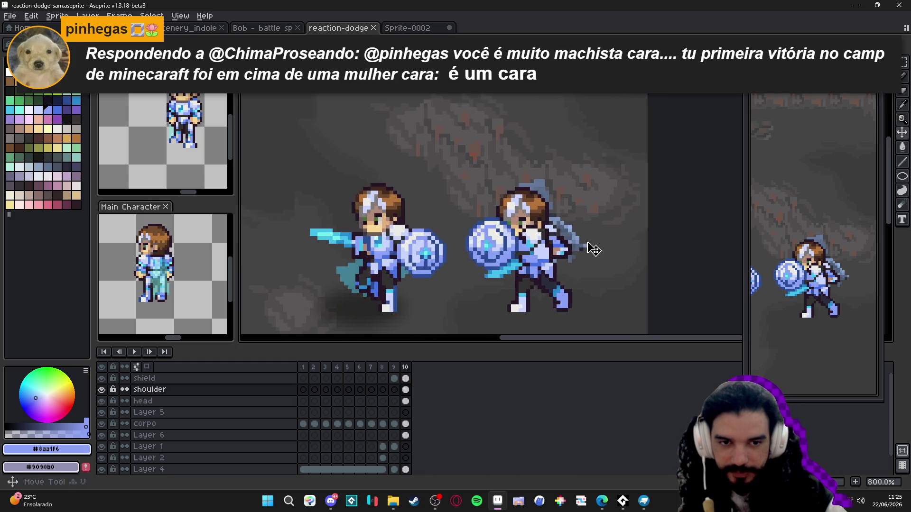
ctrl+click(587, 246)
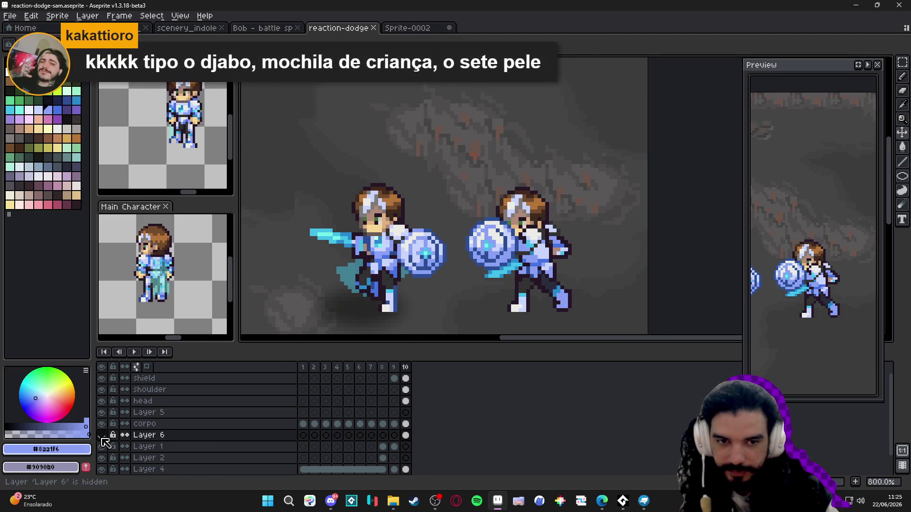
click(102, 435)
click(218, 390)
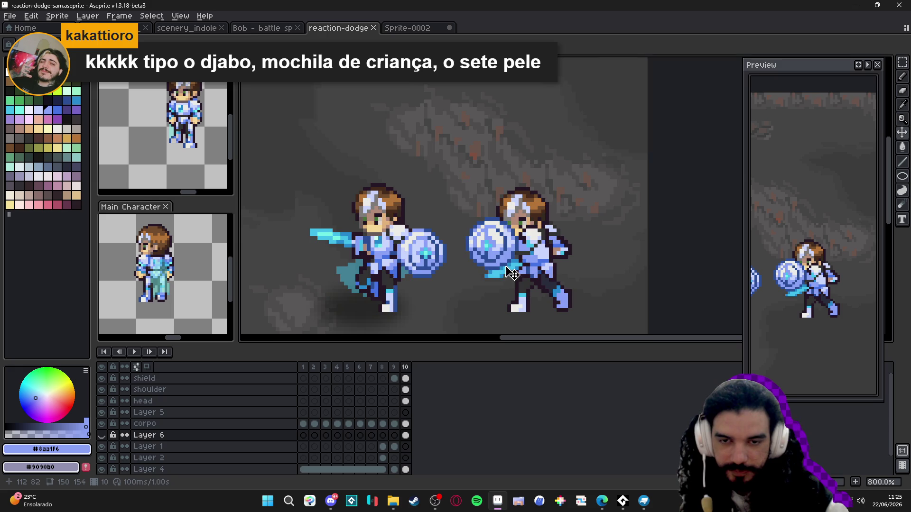
Try dragging frame 10's shield, shoulder and head cels onto the left knight, then undo
scroll(510, 280, down, 1)
scroll(548, 269, right, 1)
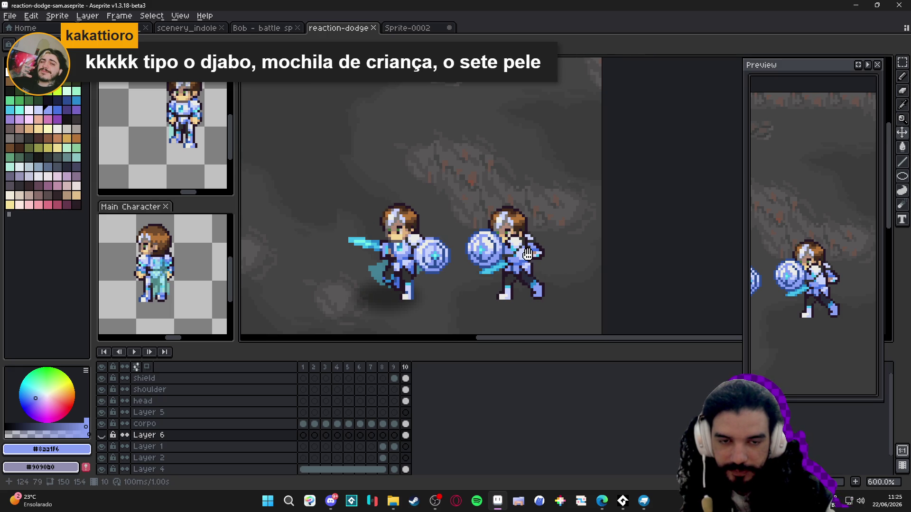
click(405, 368)
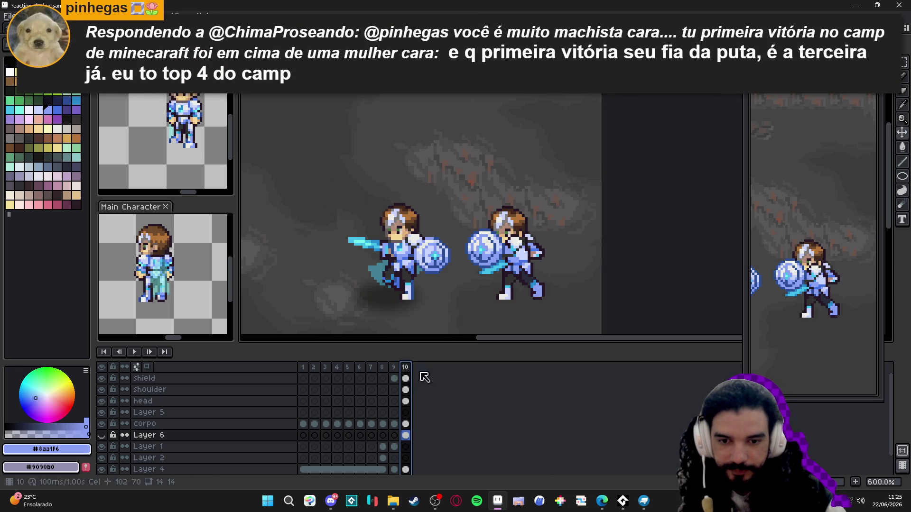
click(405, 265)
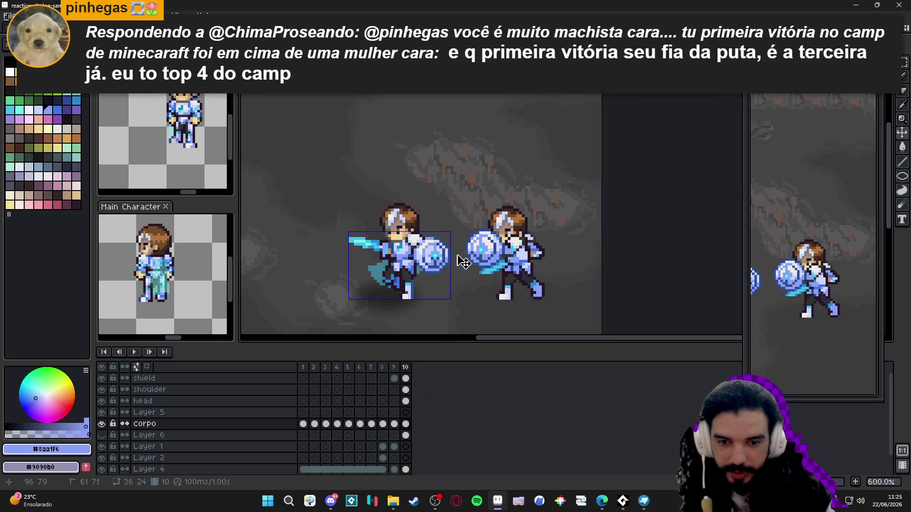
click(498, 258)
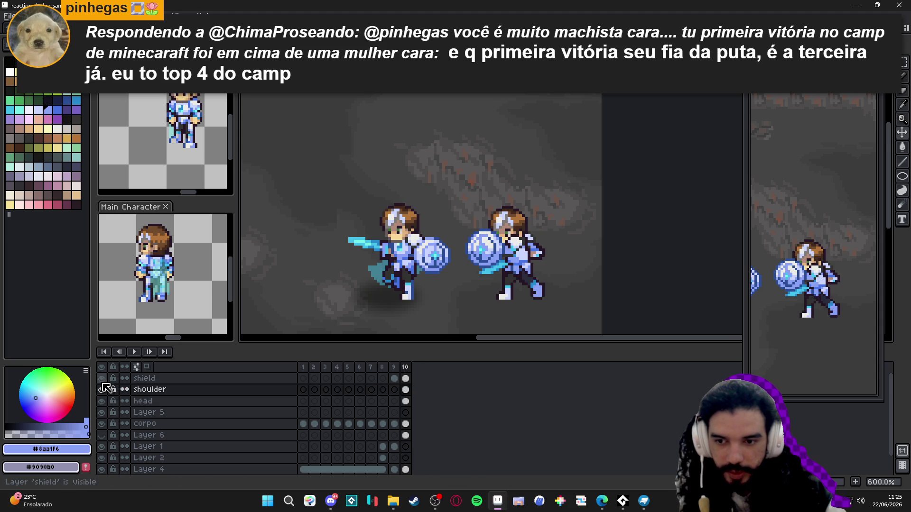
click(406, 378)
shift+click(406, 401)
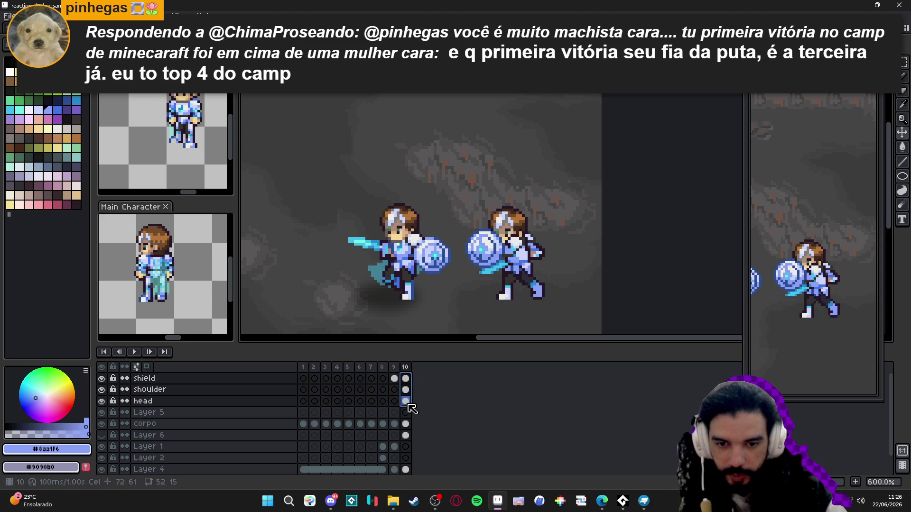
drag(522, 274, 434, 276)
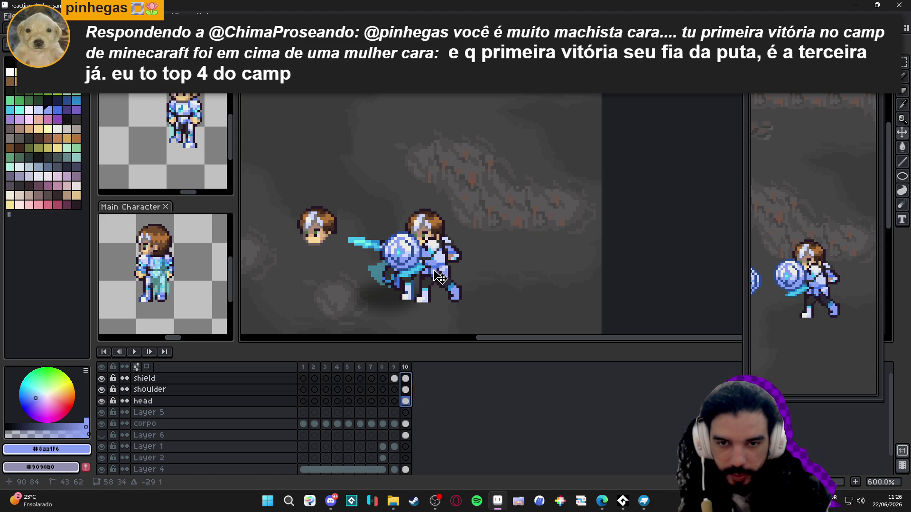
key(ctrl+z)
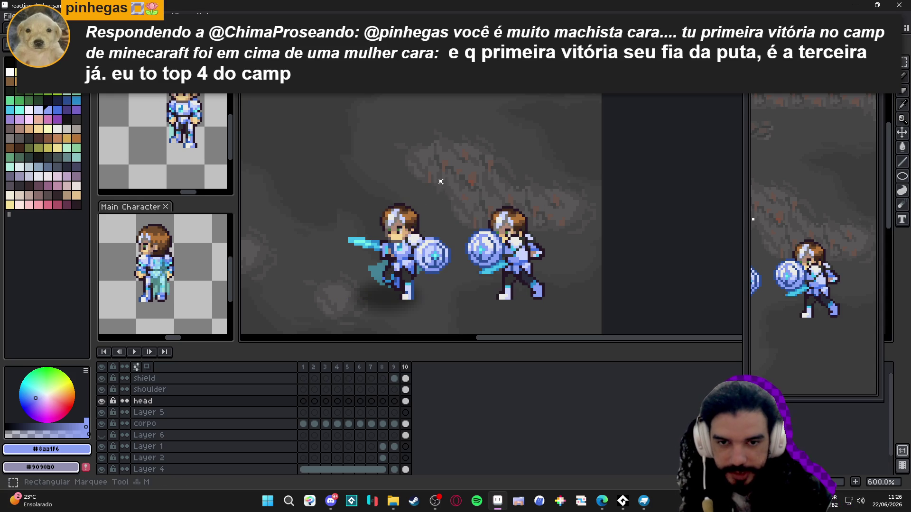
Reselect frame 10's shield, shoulder and head cels and move them left onto the left knight
click(407, 228)
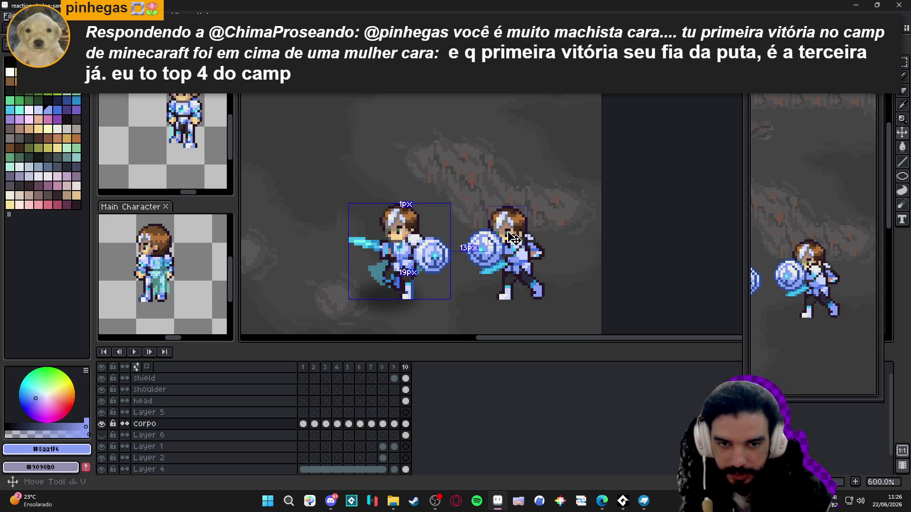
click(405, 401)
click(406, 378)
shift+click(406, 401)
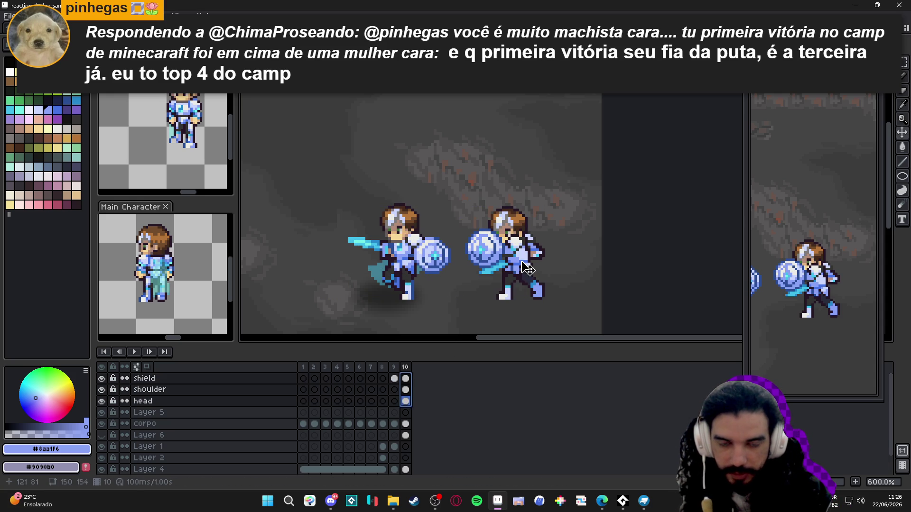
mouse_move(523, 270)
mouse_down()
mouse_move(425, 270)
mouse_move(430, 276)
mouse_up()
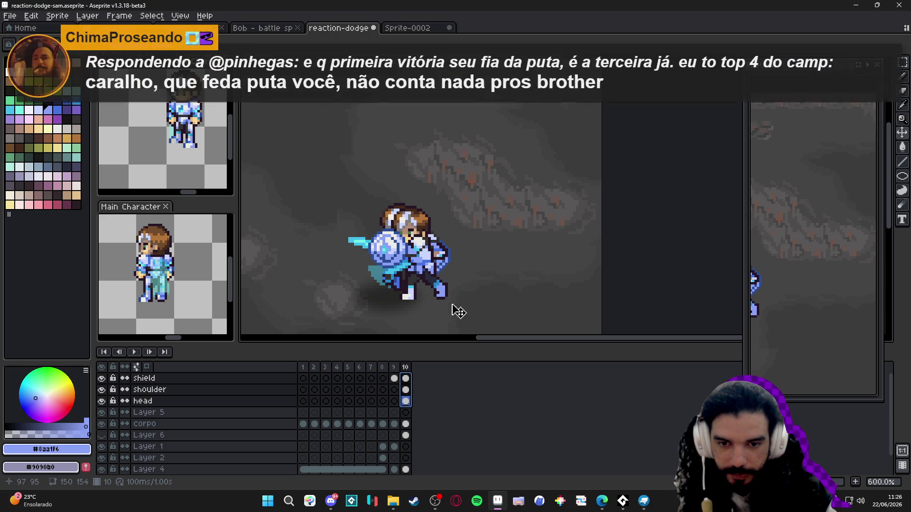
Remove the ninth frame from the timeline
click(398, 367)
click(406, 368)
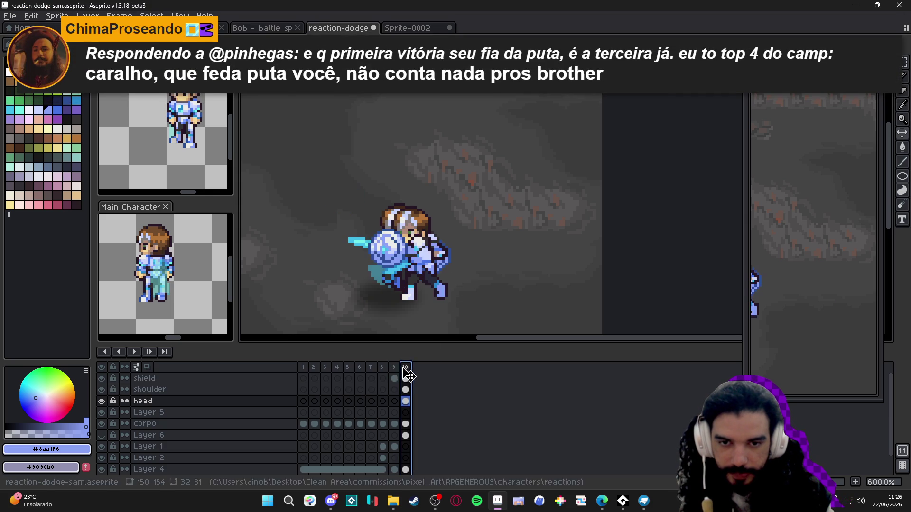
click(400, 368)
key(Delete)
click(382, 368)
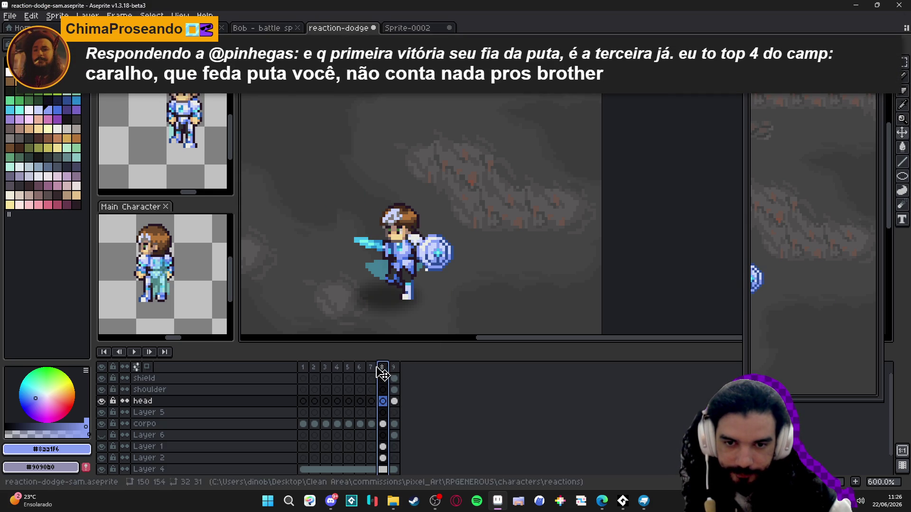
click(399, 368)
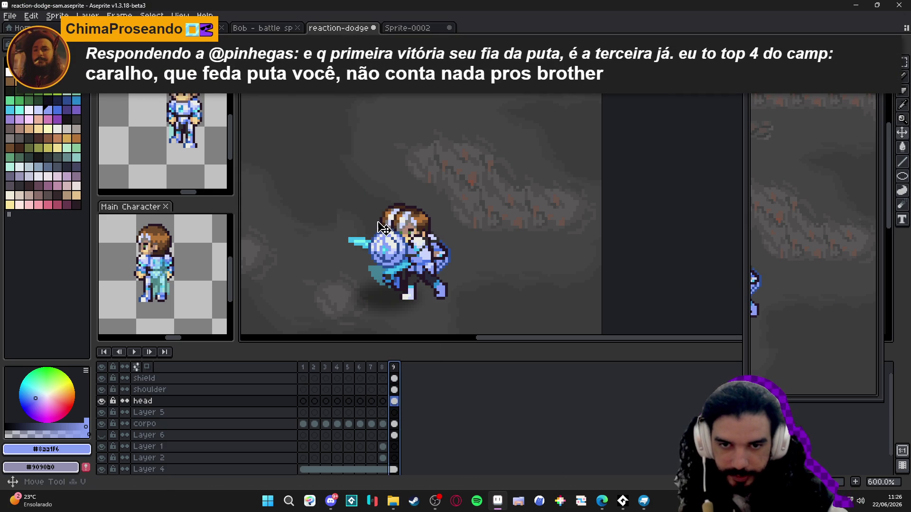
Toggle the corpo layer off and on to check the new final frame's pose
ctrl+click(394, 224)
click(102, 424)
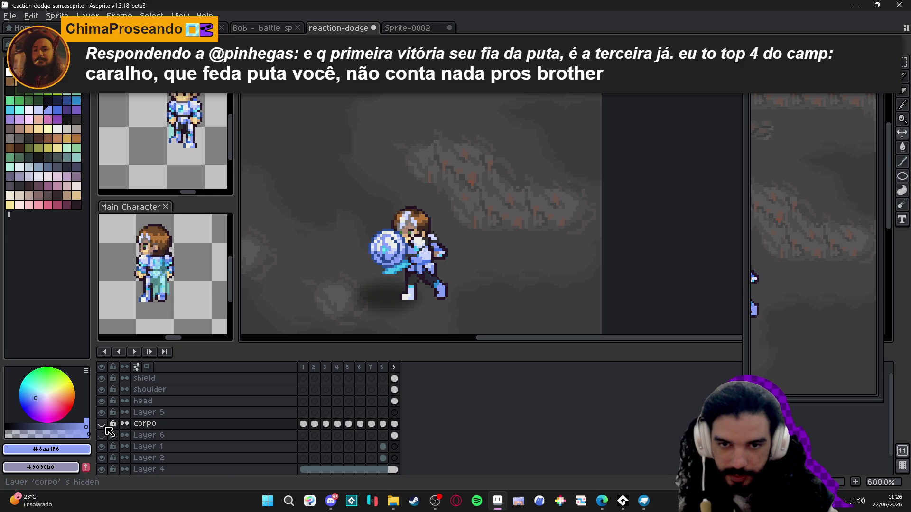
click(102, 424)
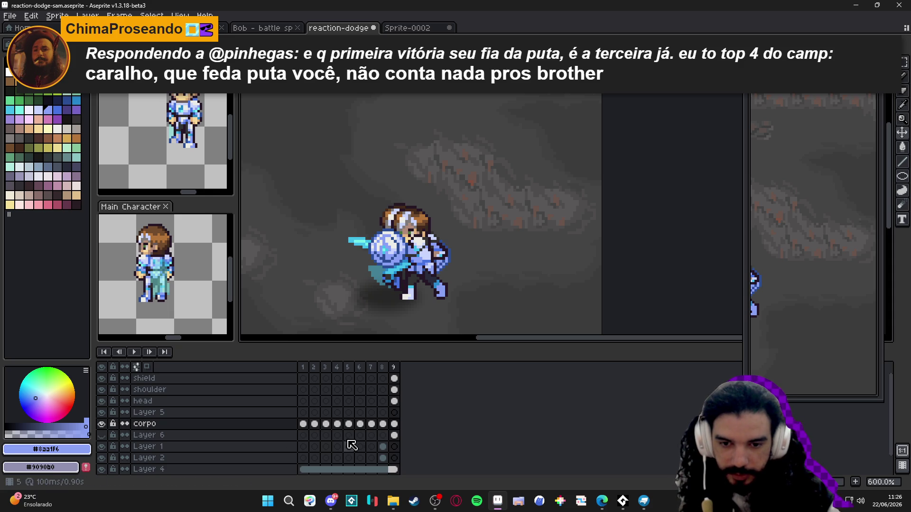
click(395, 424)
key(Left)
key(Left)
key(Left)
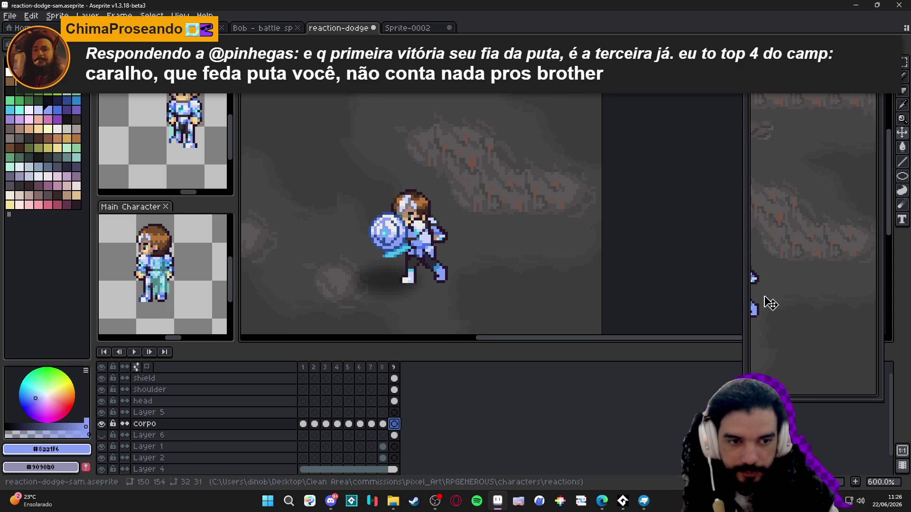
click(393, 368)
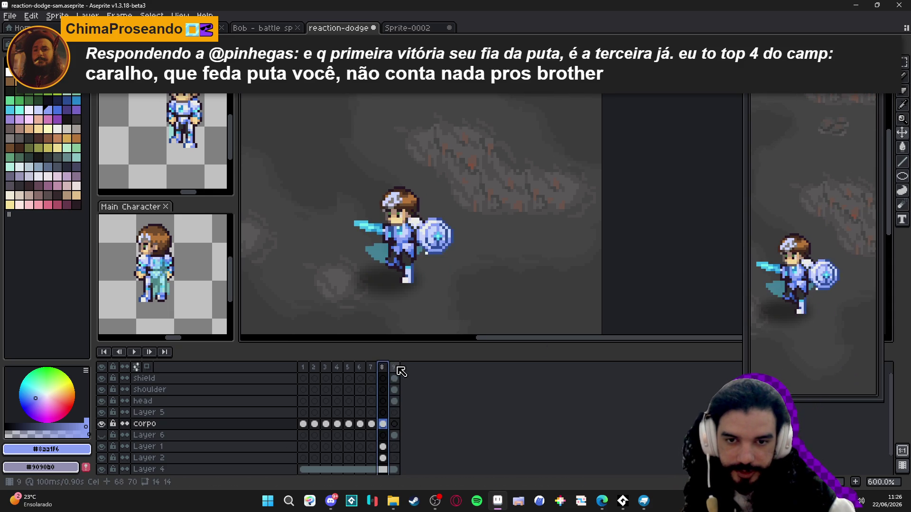
Set frame 9's duration to 1000 ms and play the animation to review timing
double_click(393, 368)
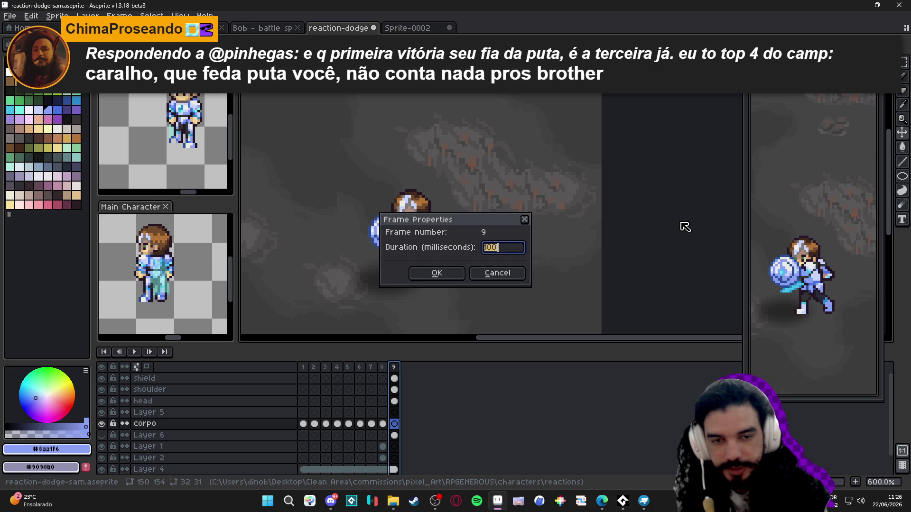
text(1000)
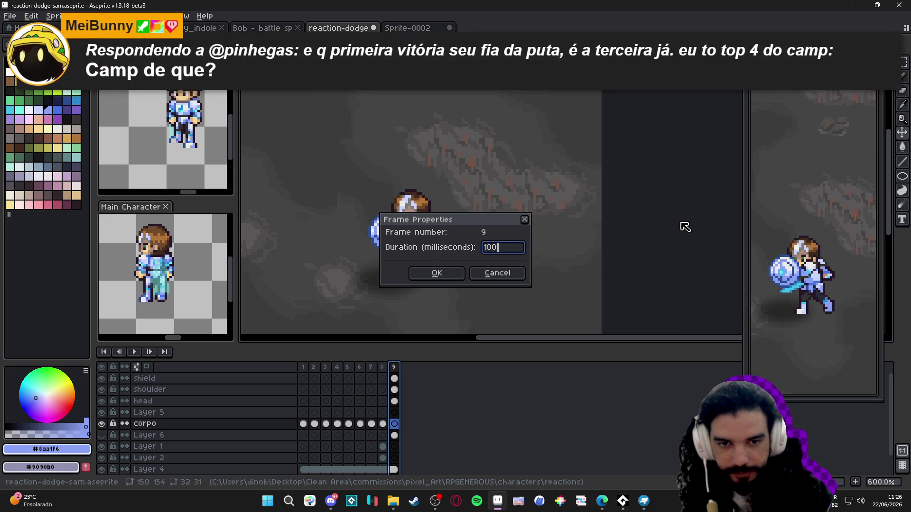
key(Return)
scroll(493, 274, down, 1)
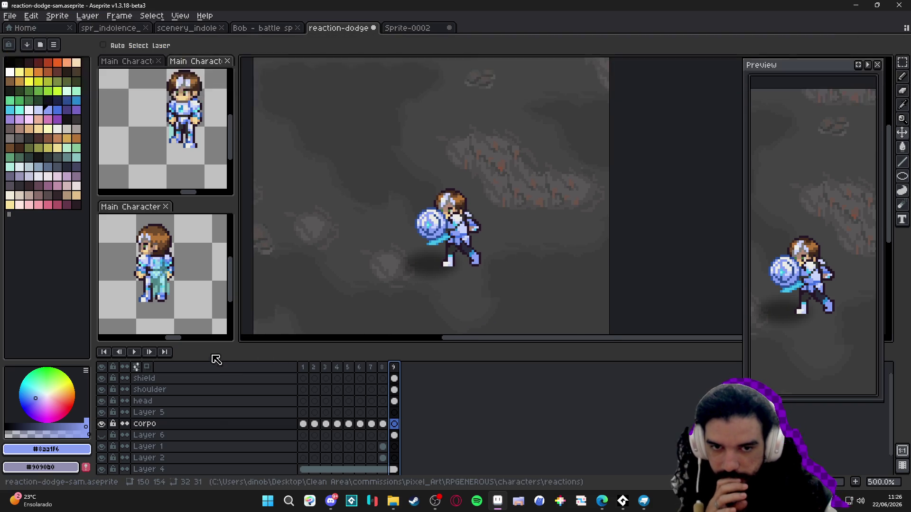
click(136, 352)
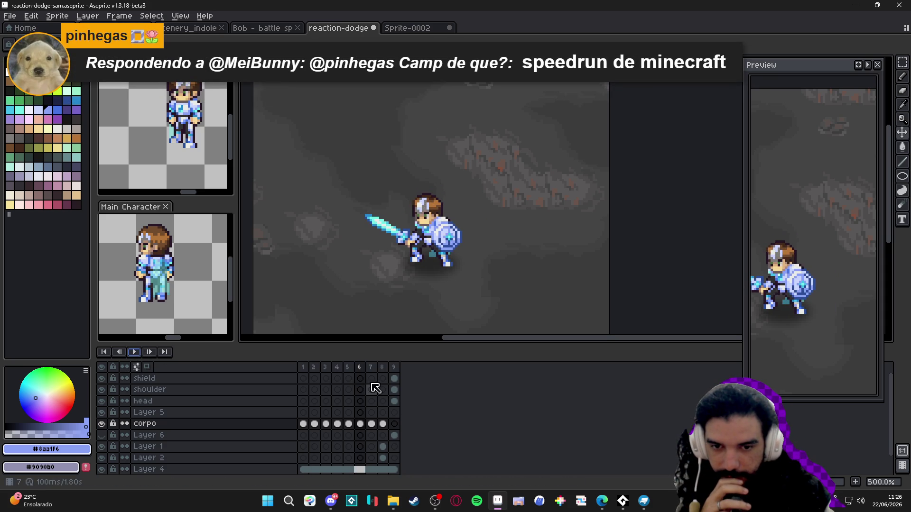
click(383, 368)
Set frames 7 and 8 to 80 ms each
click(394, 368)
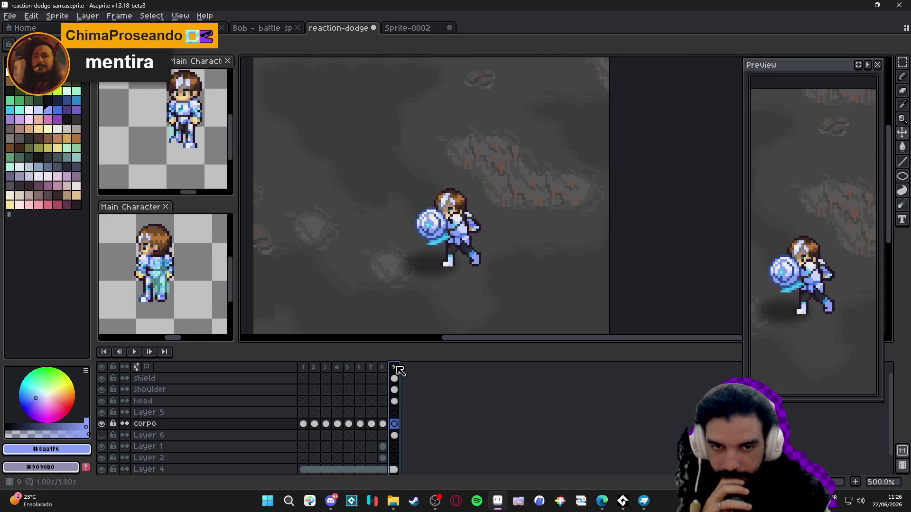
double_click(371, 367)
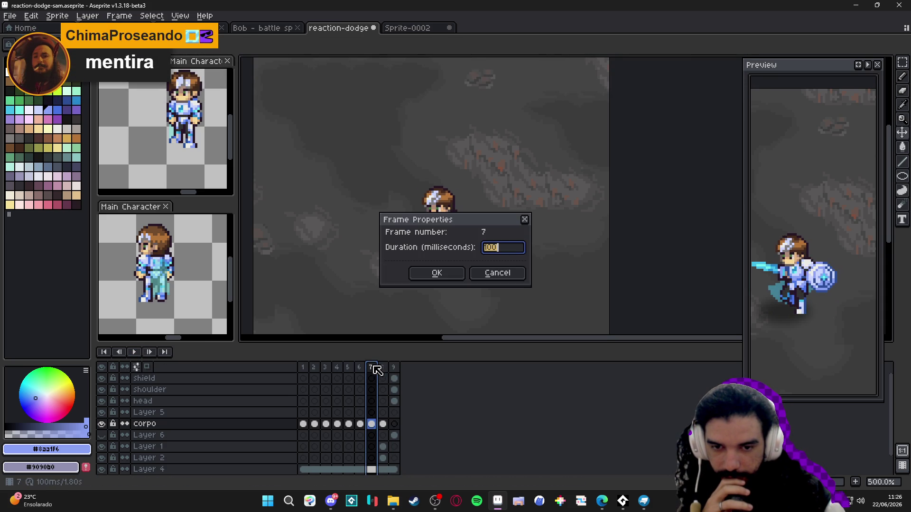
text(80)
key(Return)
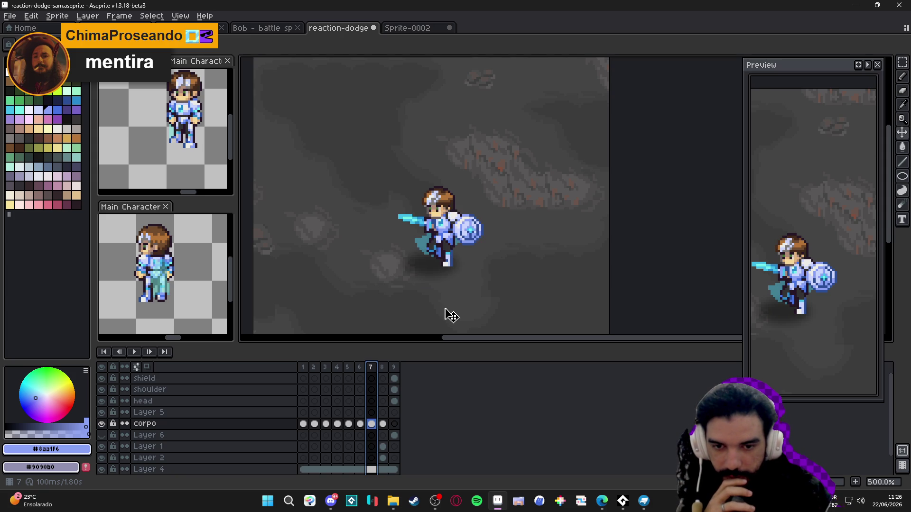
double_click(383, 368)
text(80)
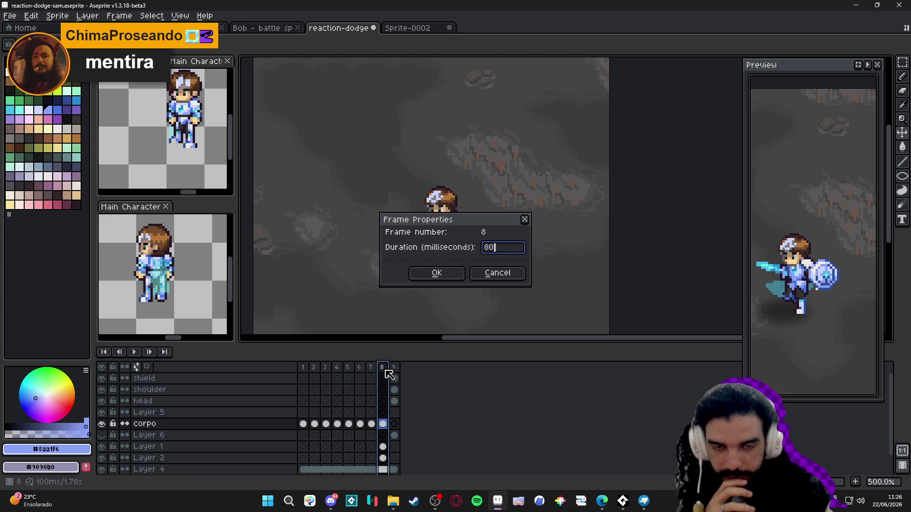
key(Return)
click(395, 369)
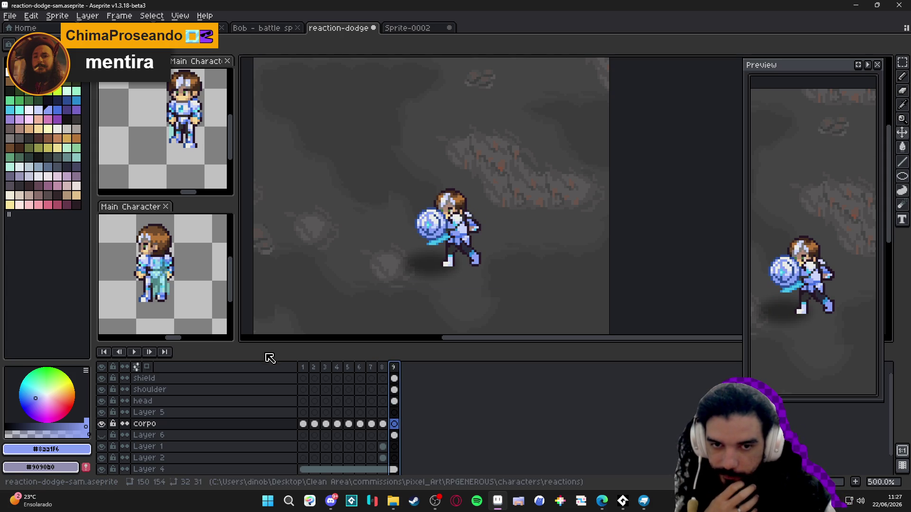
click(134, 353)
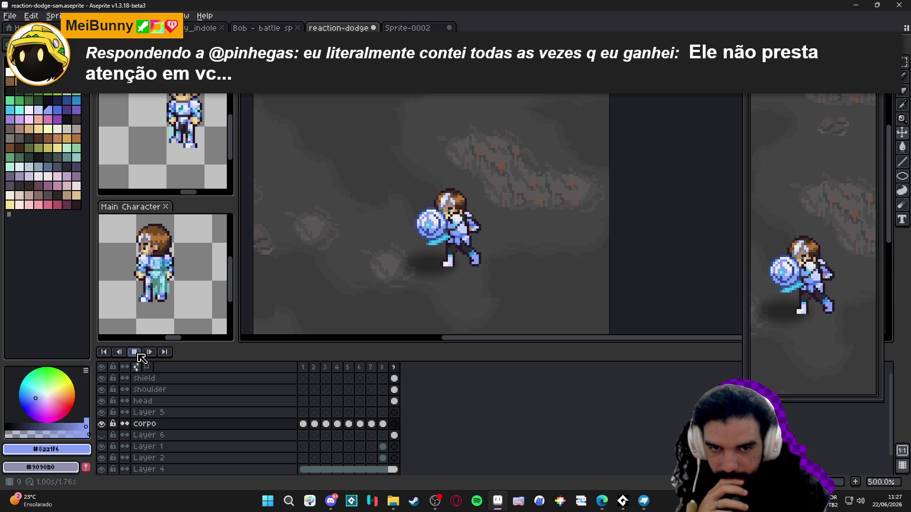
click(138, 354)
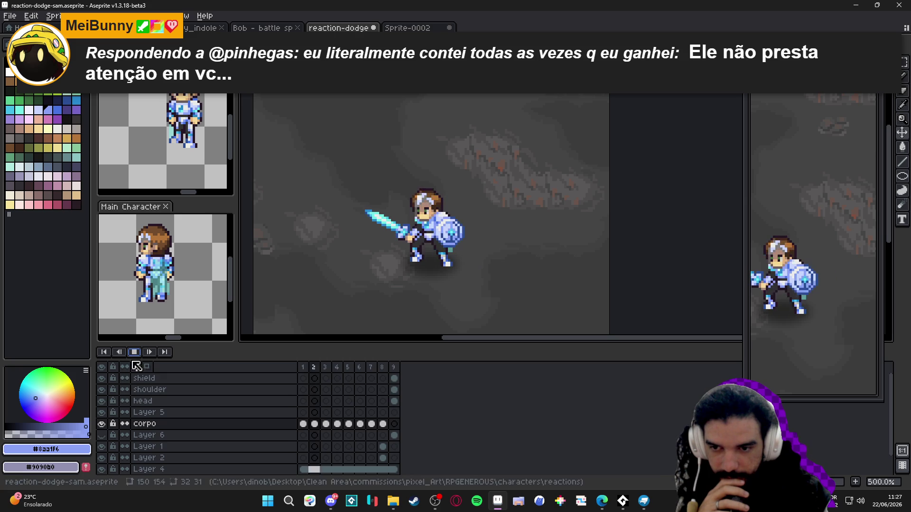
click(394, 368)
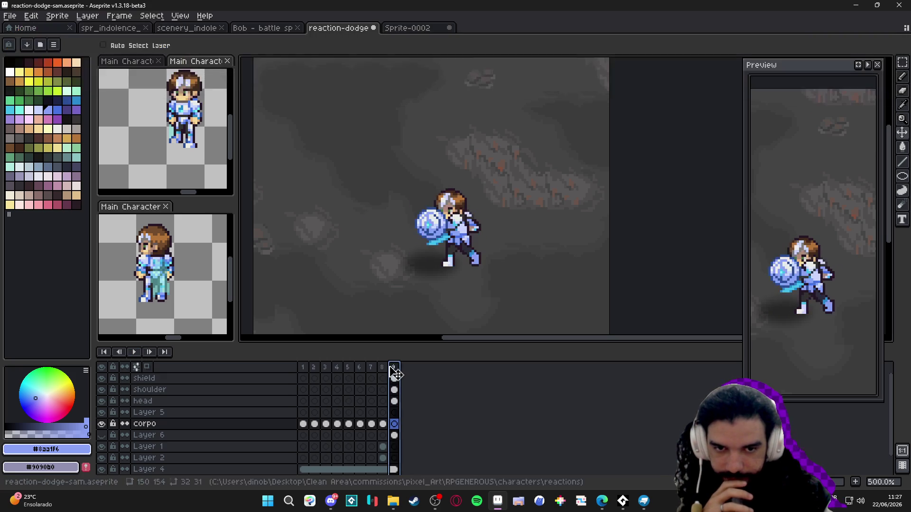
Sample the dark shadow grey from the canvas
scroll(448, 277, up, 5)
alt+click(448, 225)
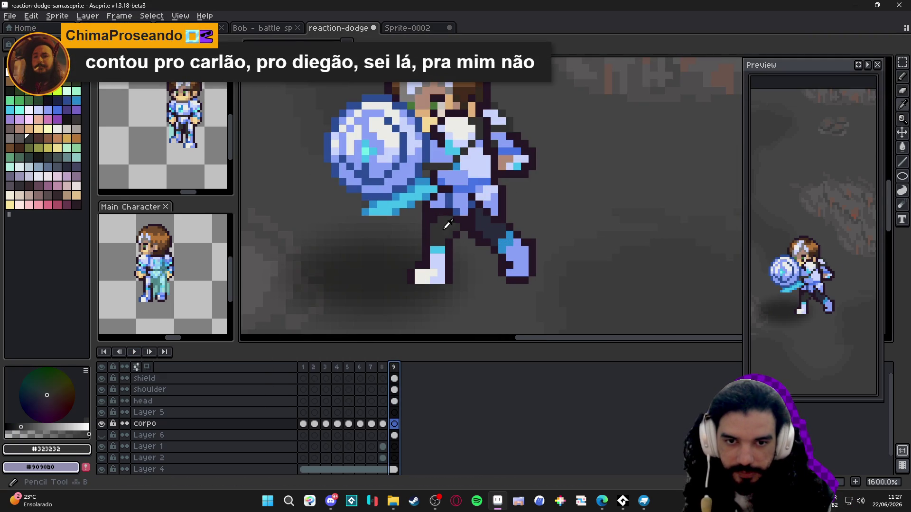
scroll(449, 227, down, 1)
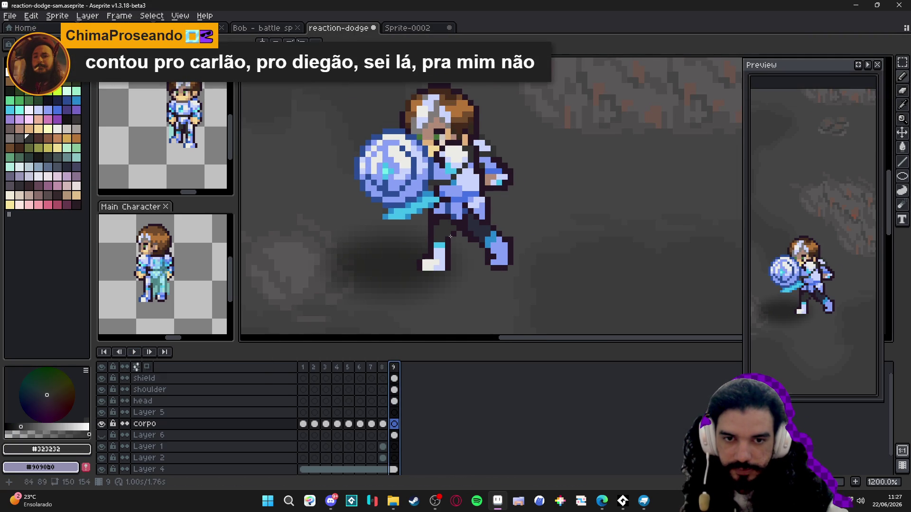
scroll(465, 215, up, 1)
scroll(463, 215, down, 1)
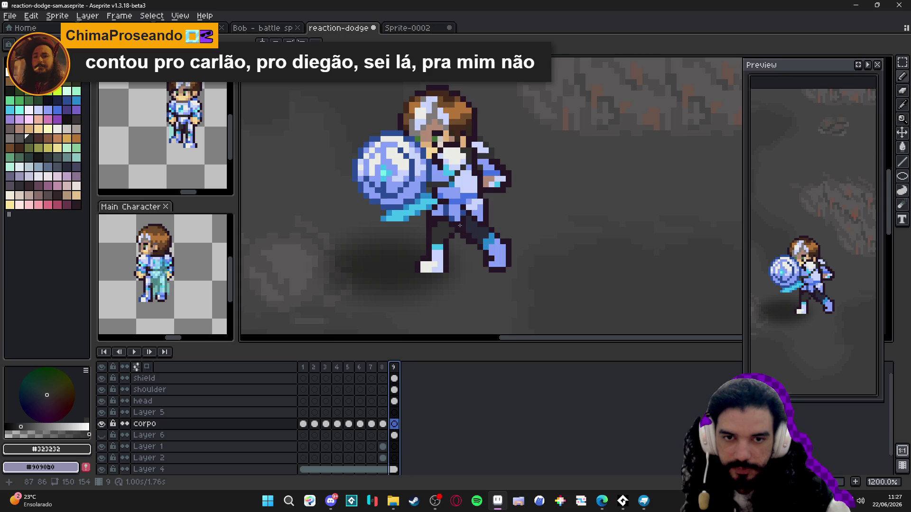
scroll(458, 222, up, 1)
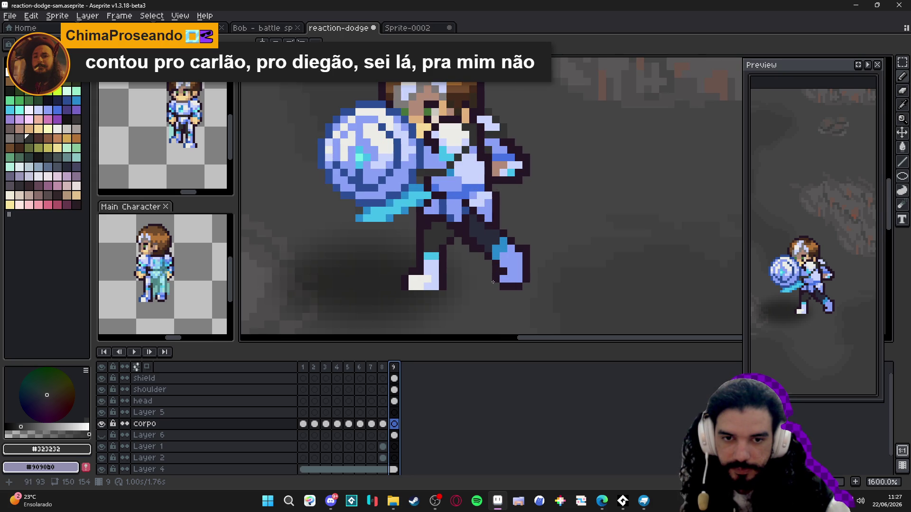
scroll(495, 272, down, 1)
scroll(519, 285, up, 1)
Marquee the knight's rear foot and shift it up and to the left
key(m)
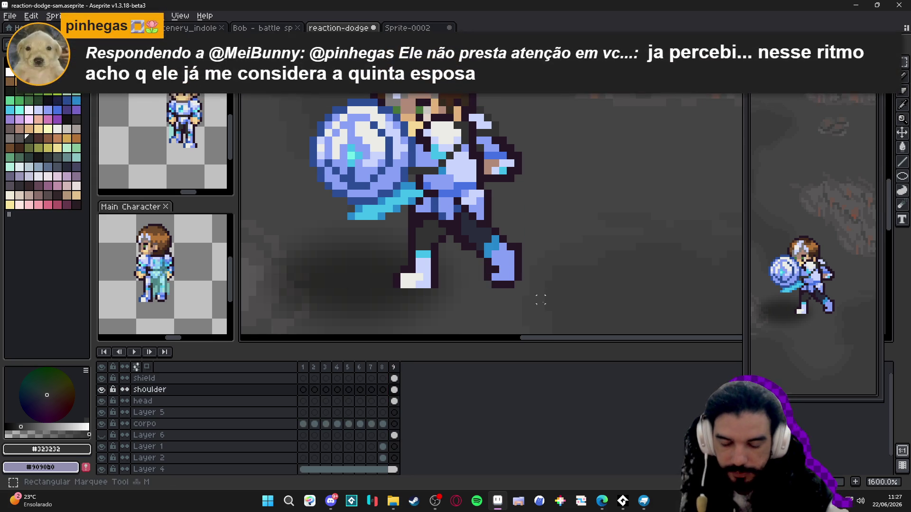
drag(552, 304, 478, 237)
drag(522, 274, 505, 264)
scroll(505, 264, down, 3)
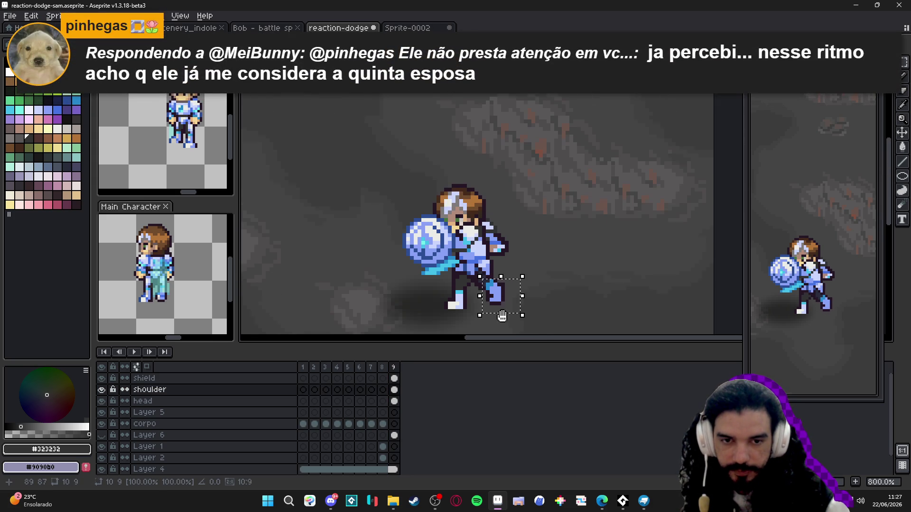
key(Return)
Save the sprite and compare frame 9 against frame 8
key(ctrl+s)
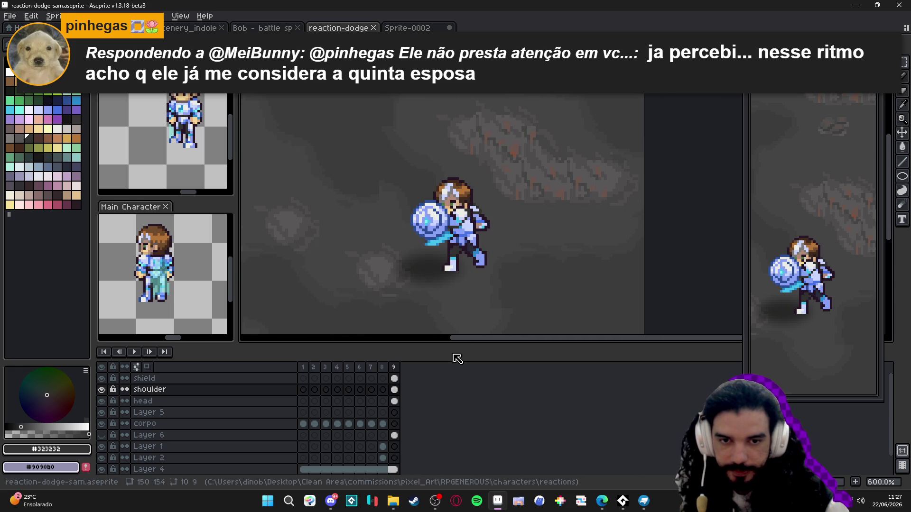
click(386, 368)
click(391, 369)
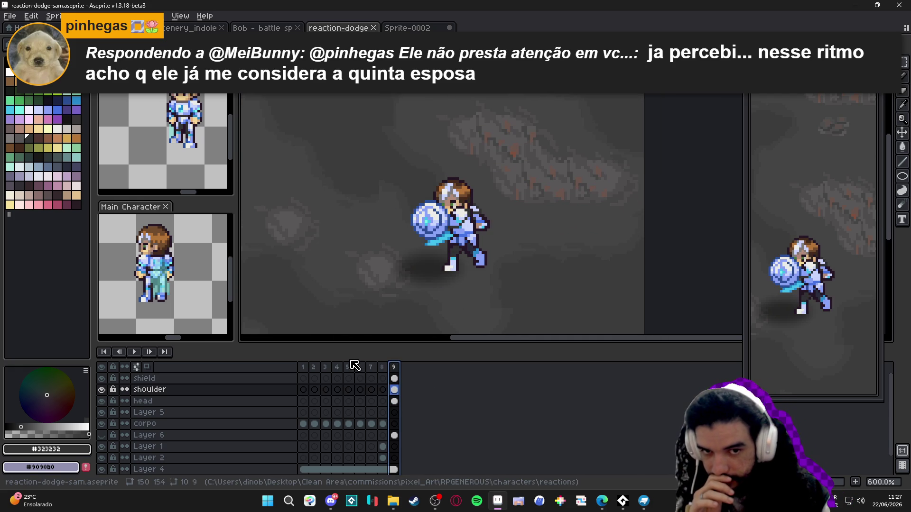
click(352, 370)
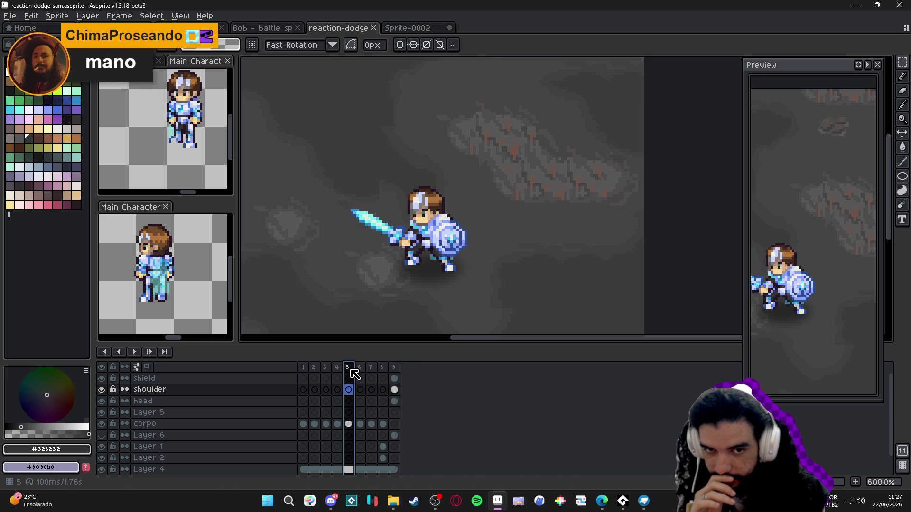
click(359, 370)
click(370, 370)
click(382, 371)
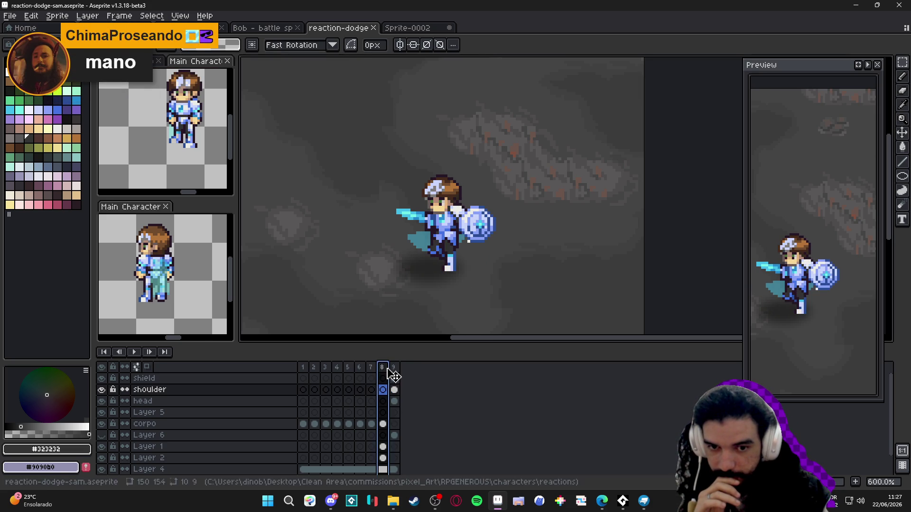
click(394, 371)
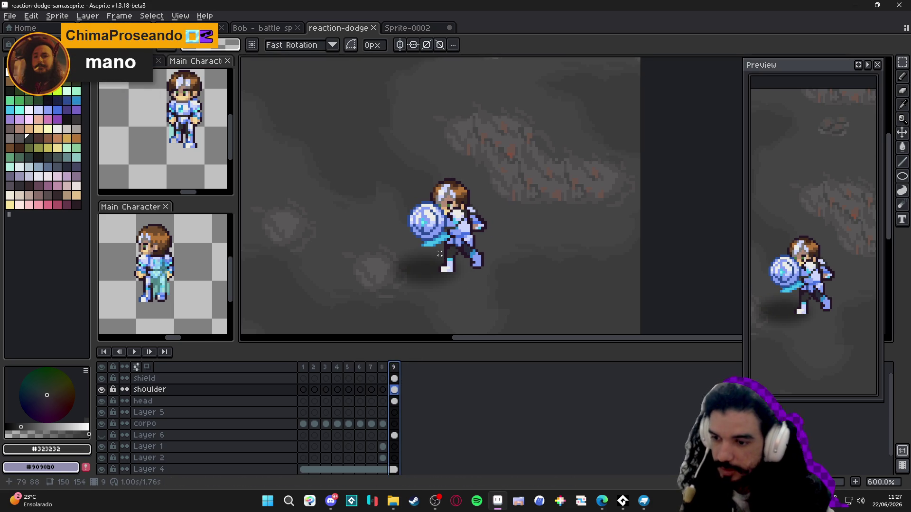
key(ctrl+s)
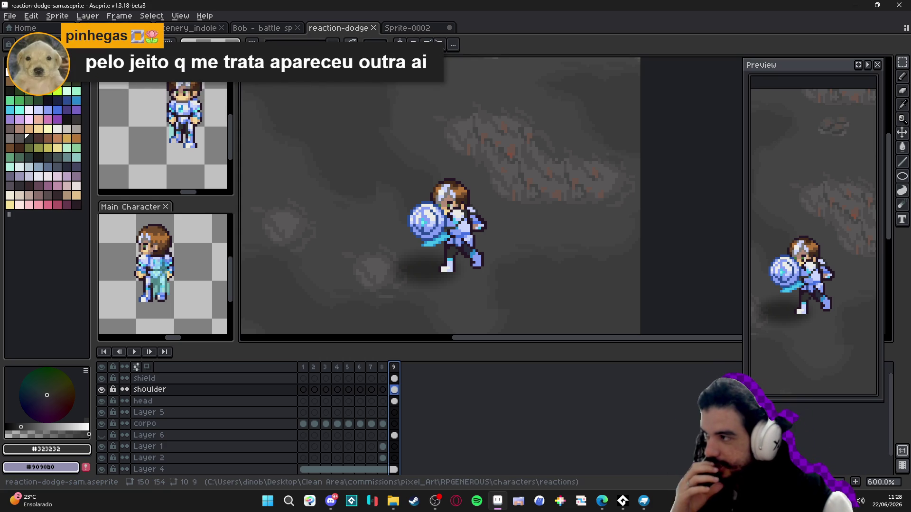
key(alt+Tab)
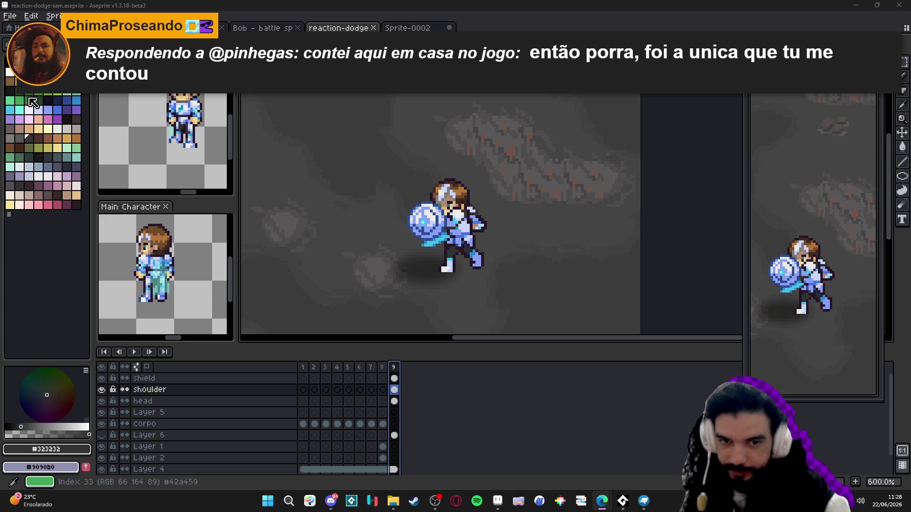
click(403, 358)
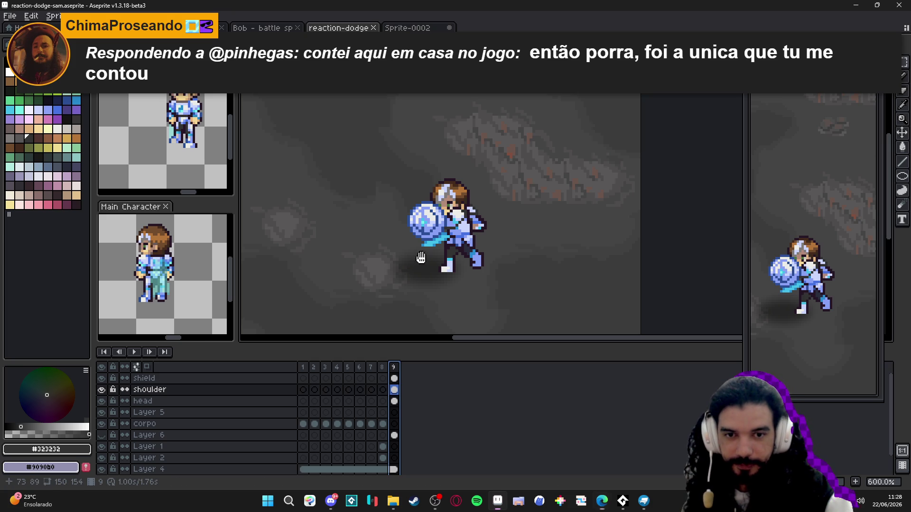
click(389, 368)
click(397, 370)
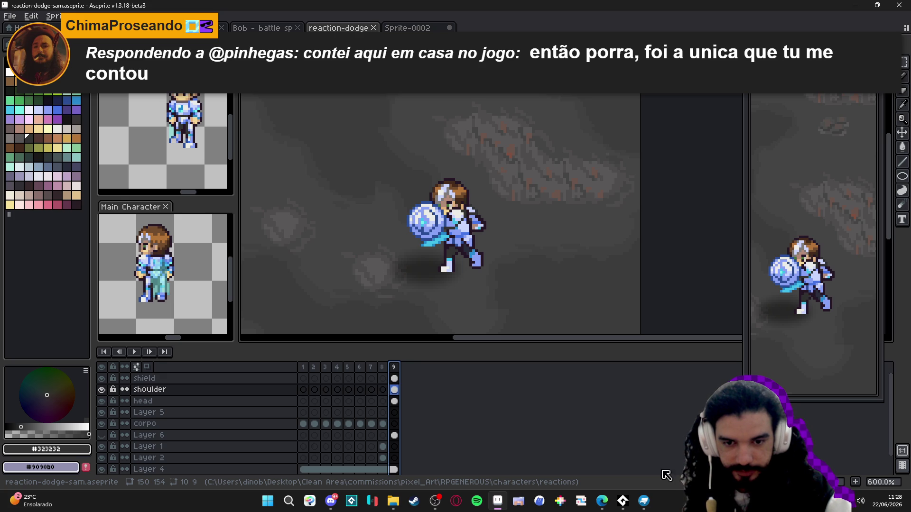
Change frame 9's duration to 80 ms and compare its pose with frame 8
click(383, 378)
double_click(394, 368)
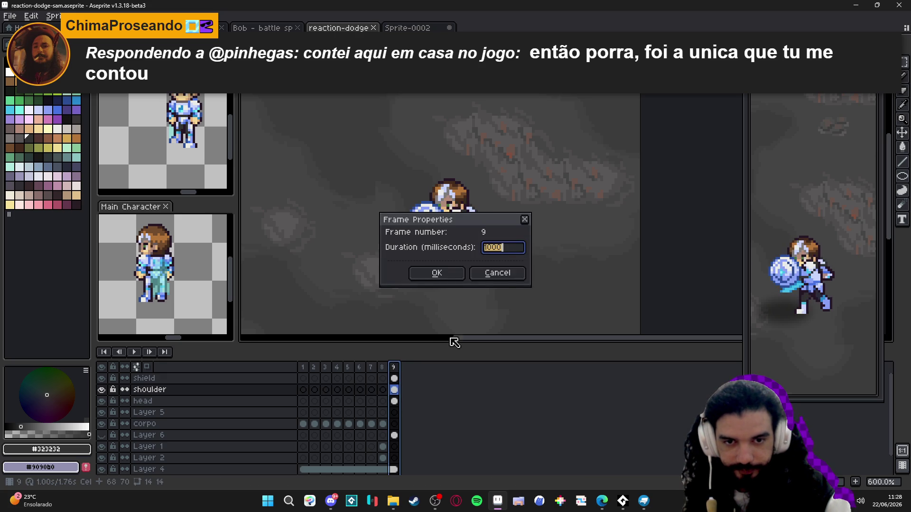
text(1)
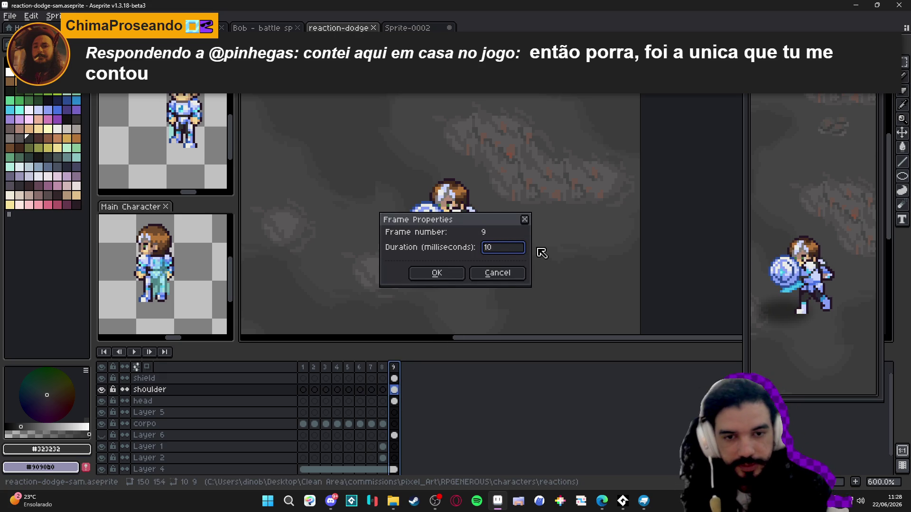
key(Return)
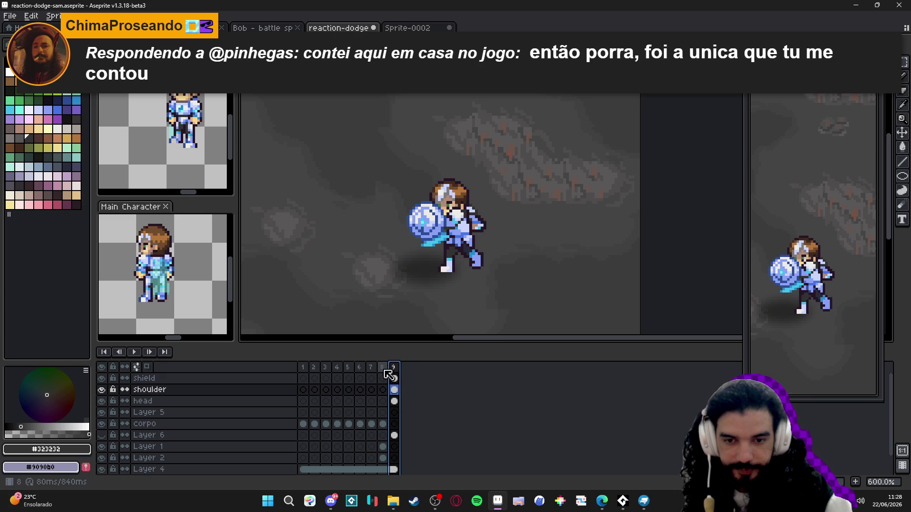
click(384, 372)
click(395, 375)
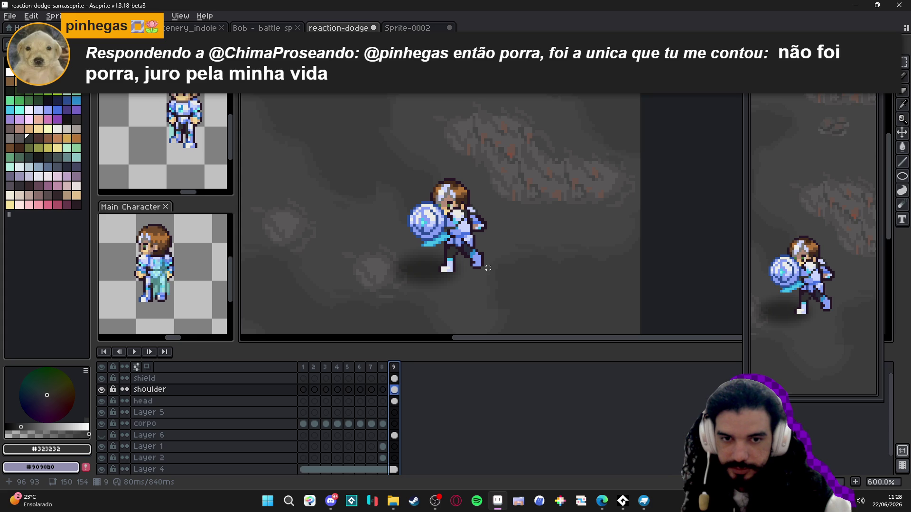
click(382, 368)
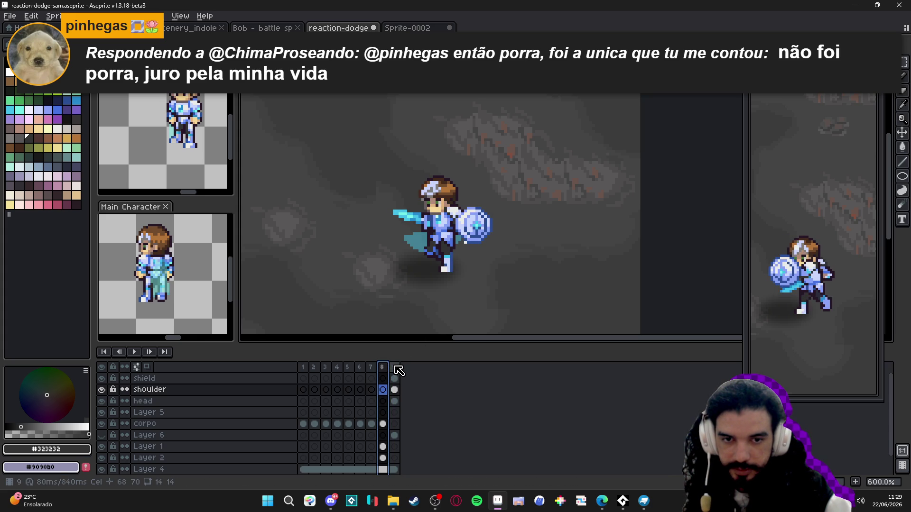
click(395, 369)
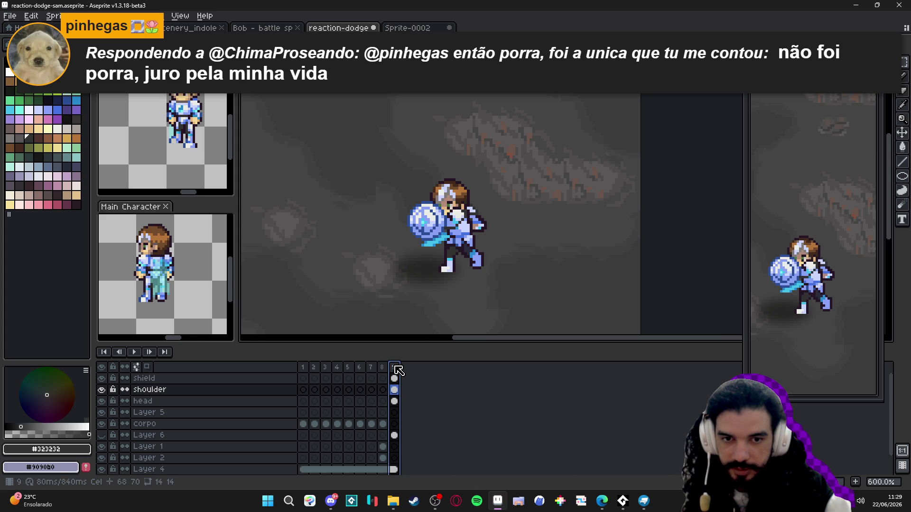
scroll(464, 244, up, 3)
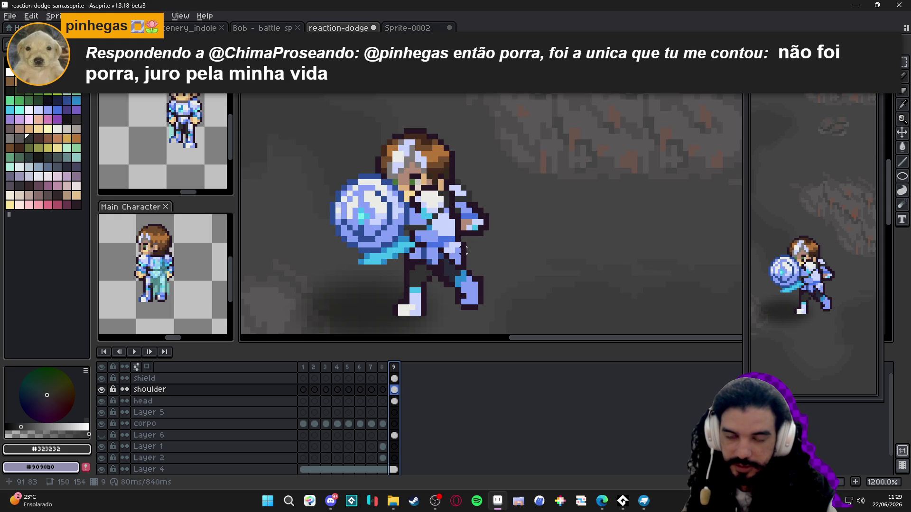
Repaint torso pixels with the dark outline #261726 and light armour blue #8aa1f6 using the Pencil
ctrl+click(464, 253)
ctrl+click(463, 255)
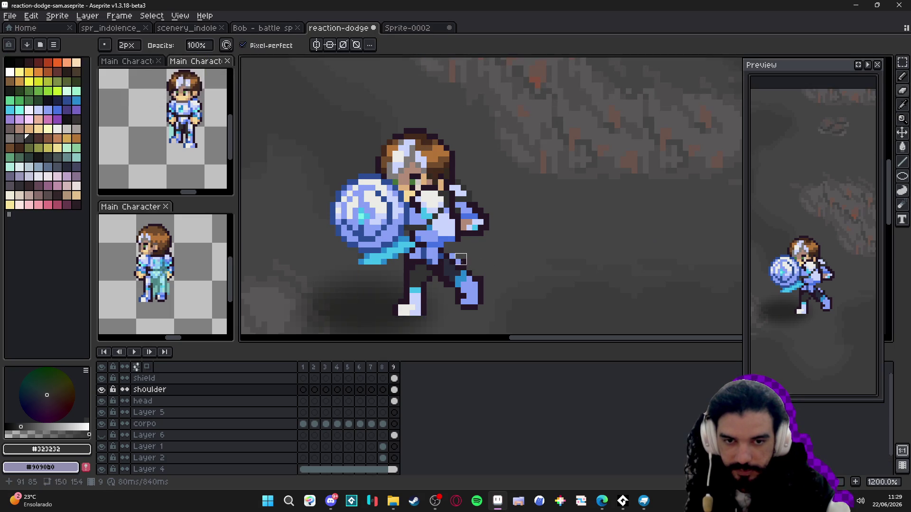
key(b)
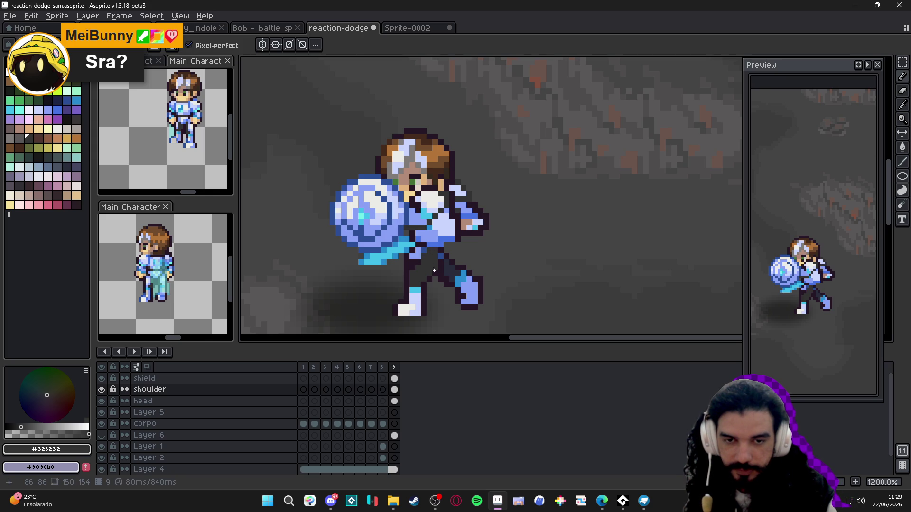
alt+click(423, 250)
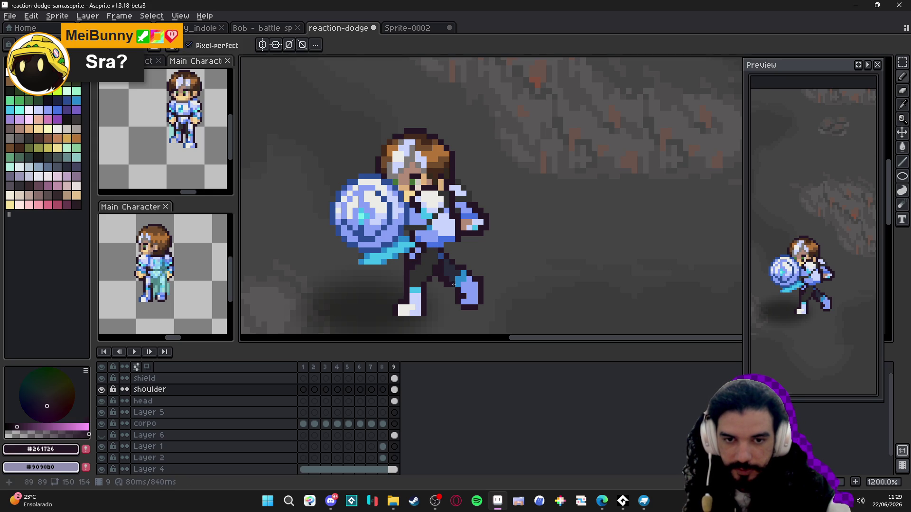
alt+click(430, 251)
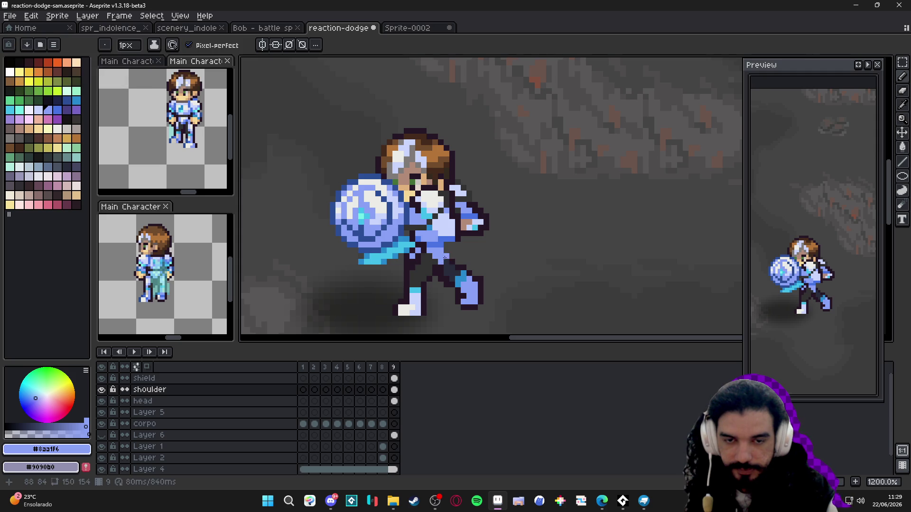
click(452, 248)
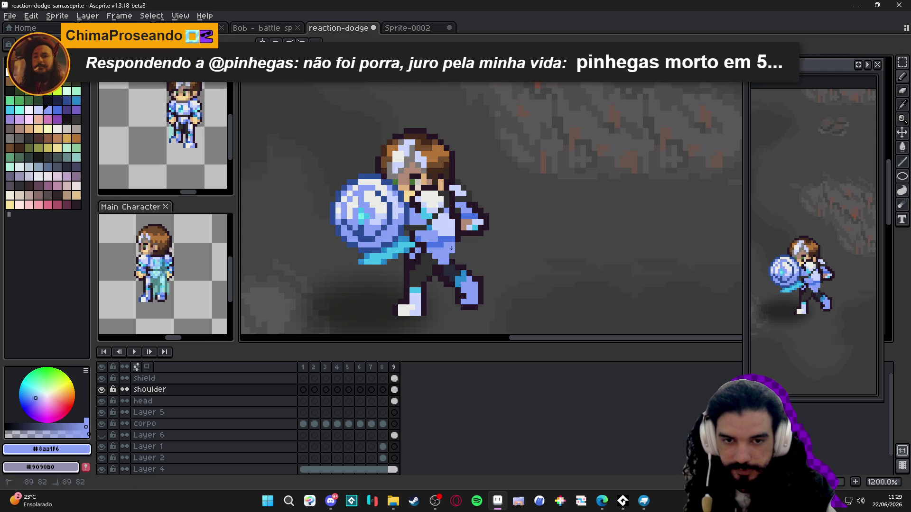
alt+click(451, 255)
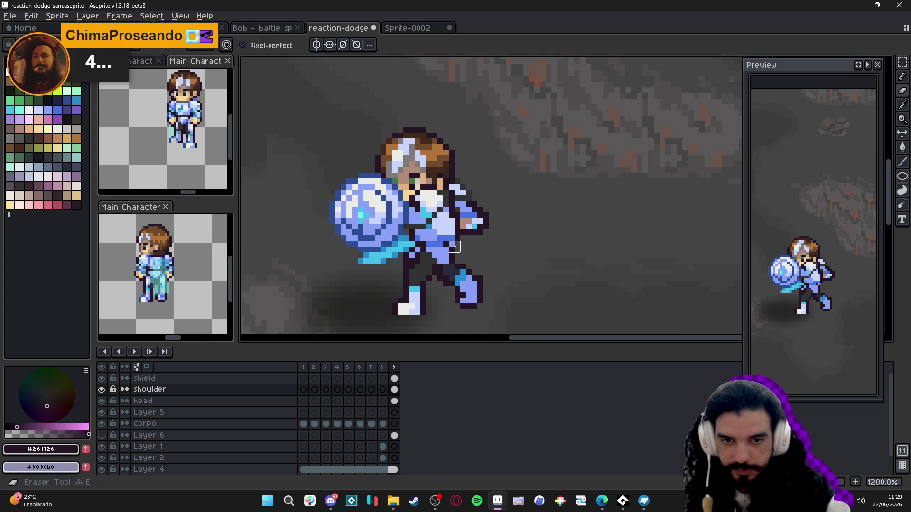
click(451, 244)
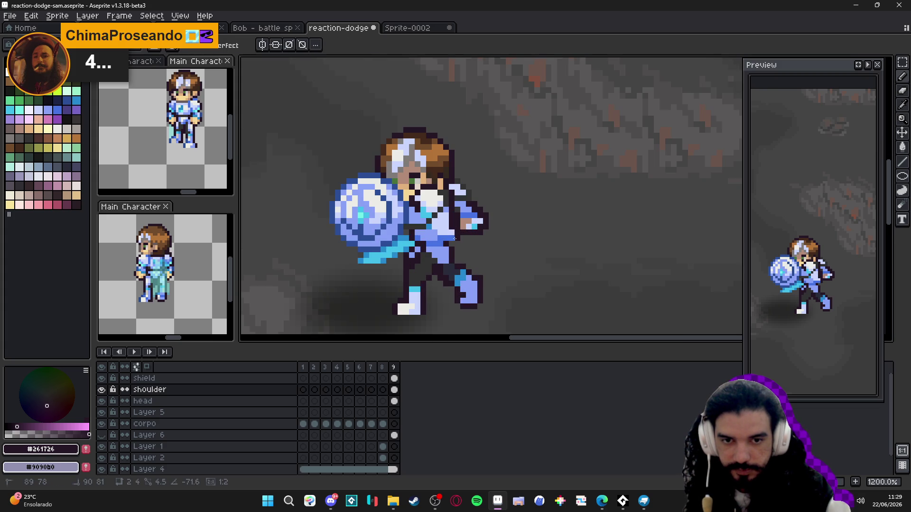
Continue touching up the shoulder, sampling the light blue armour colour from the sprite
scroll(466, 251, down, 3)
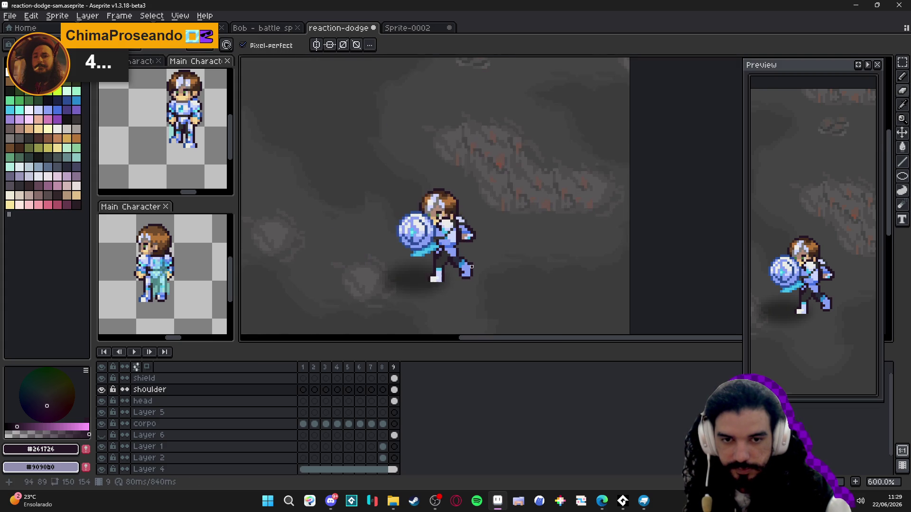
scroll(471, 267, up, 4)
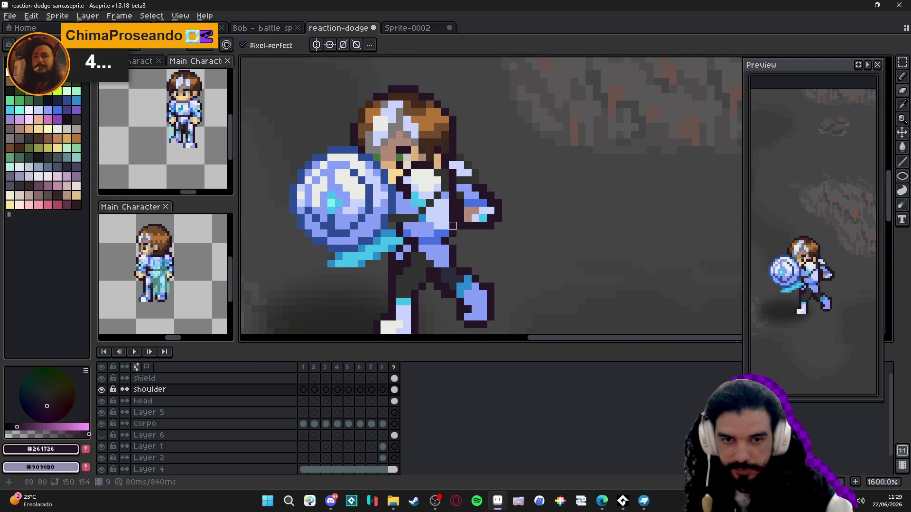
scroll(475, 256, down, 2)
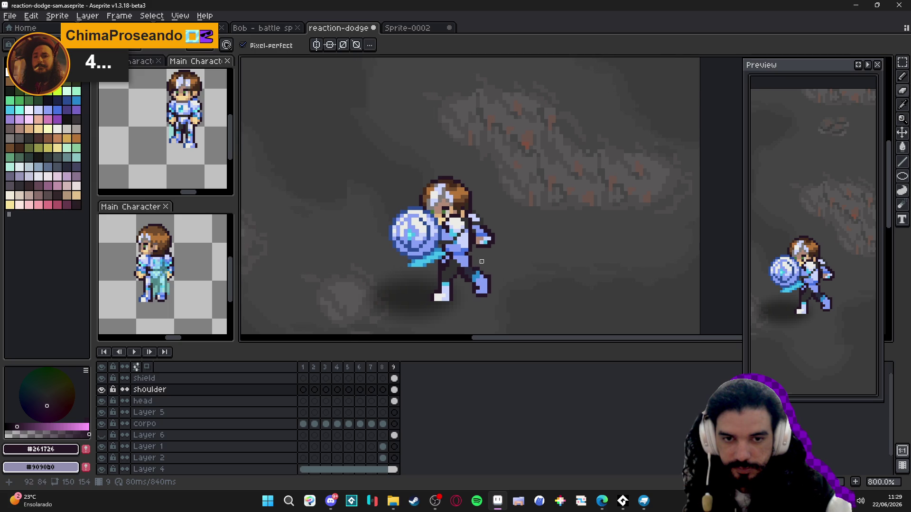
scroll(482, 266, up, 2)
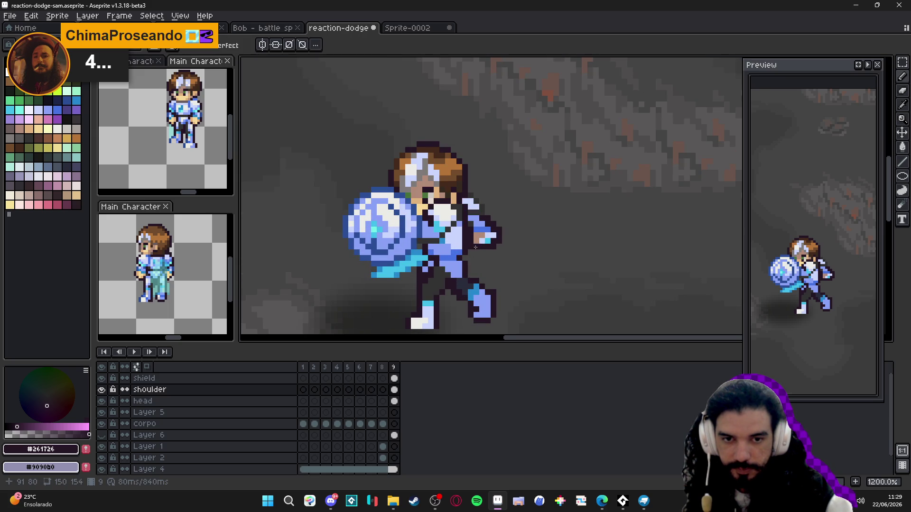
key(alt)
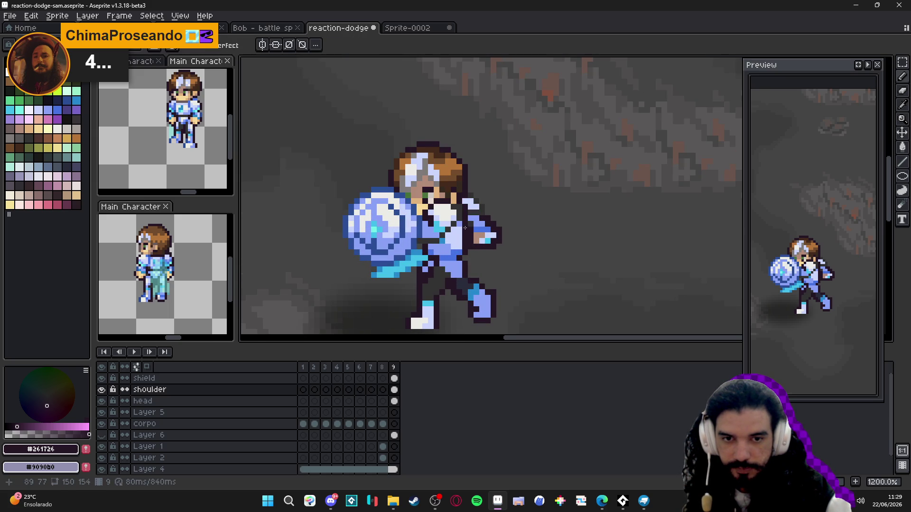
key(alt)
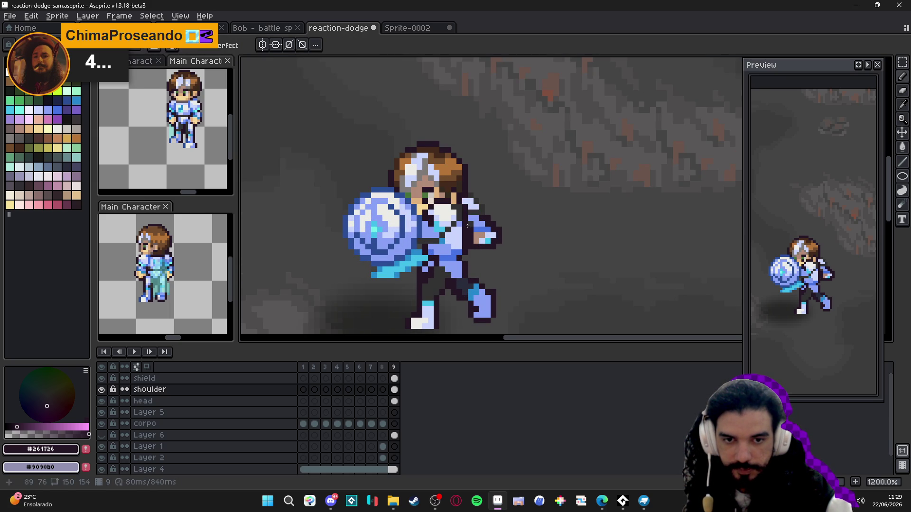
key(shift)
scroll(477, 252, down, 3)
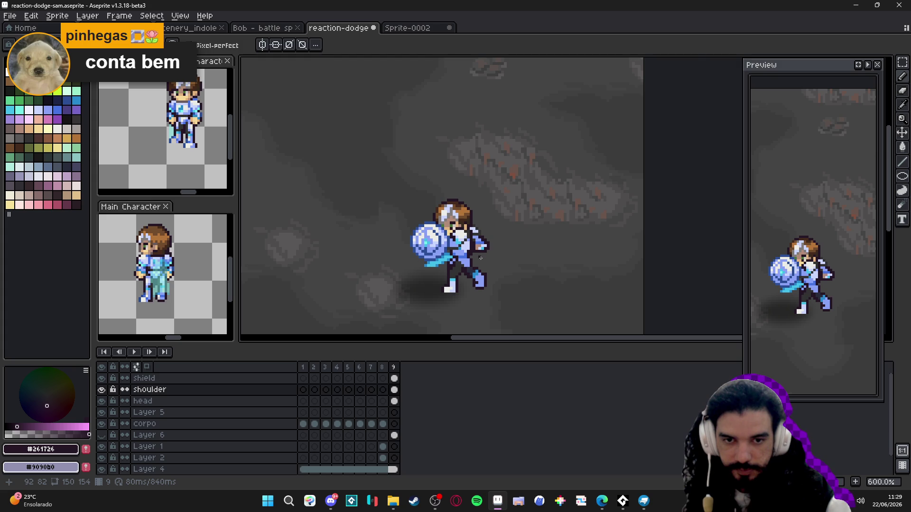
scroll(477, 259, up, 3)
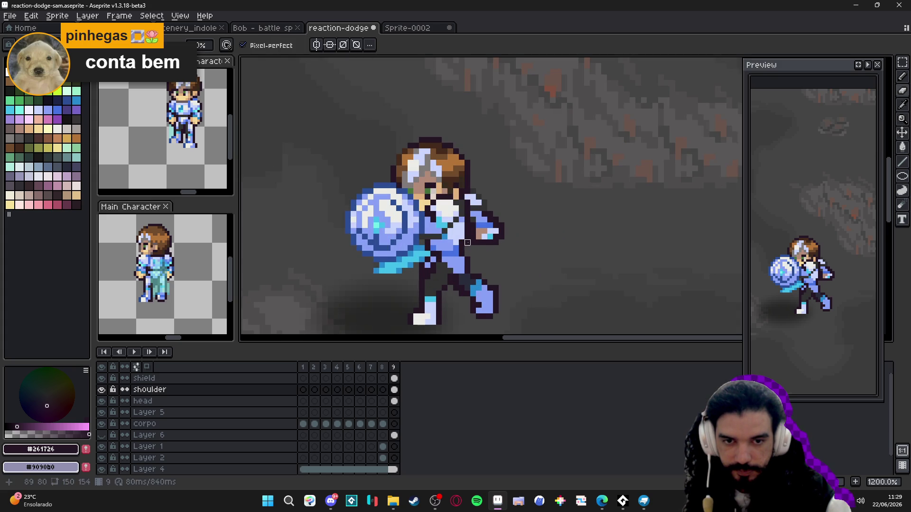
scroll(467, 261, up, 1)
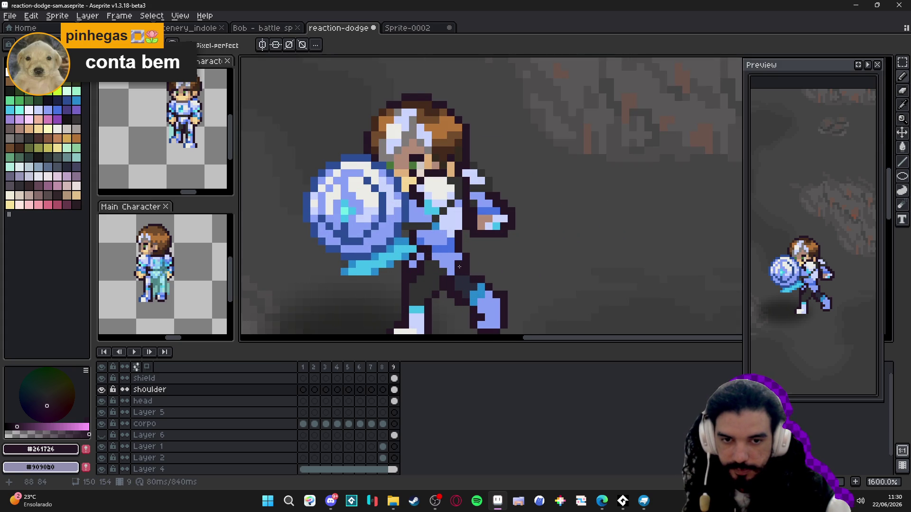
scroll(466, 280, down, 3)
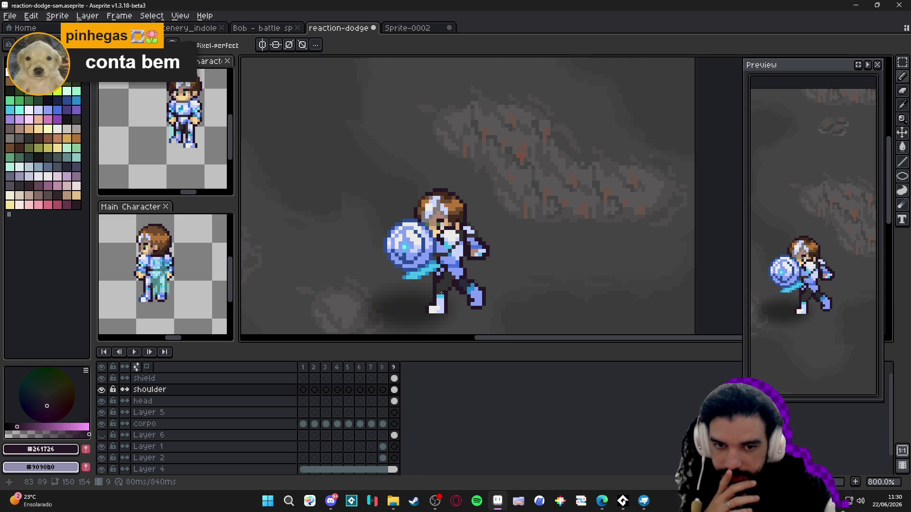
scroll(451, 279, up, 3)
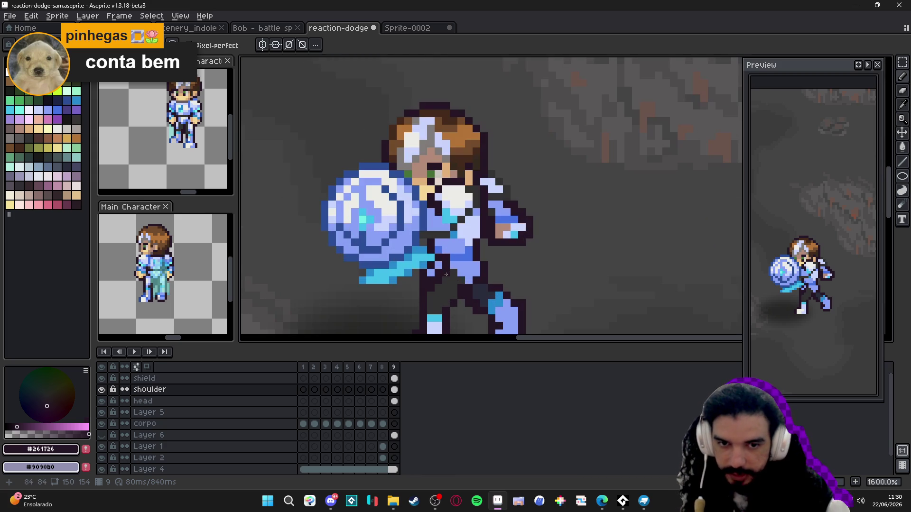
alt+click(459, 269)
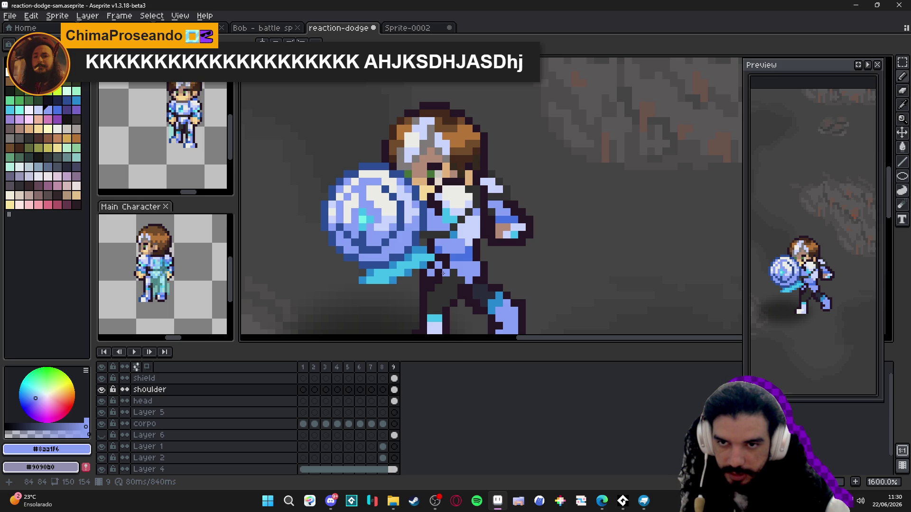
scroll(444, 275, down, 1)
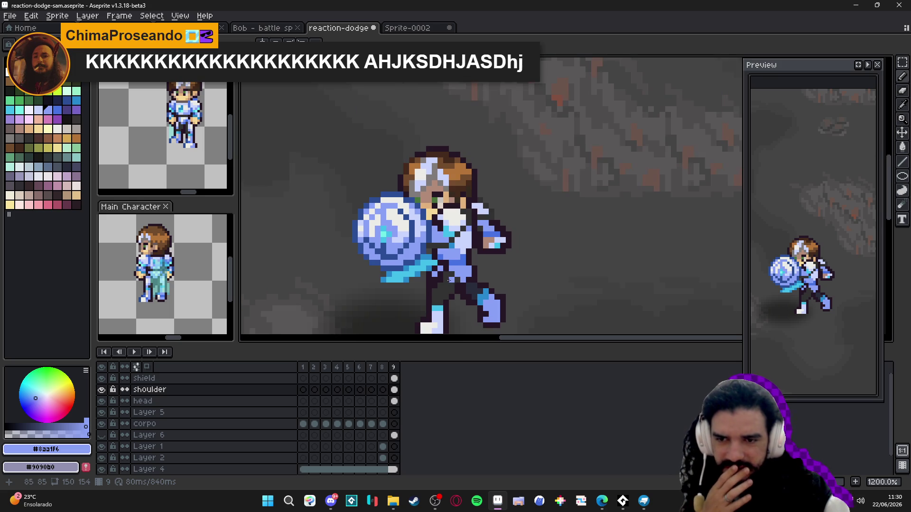
Search 'game' in the Steam library and start GameMaker
click(414, 501)
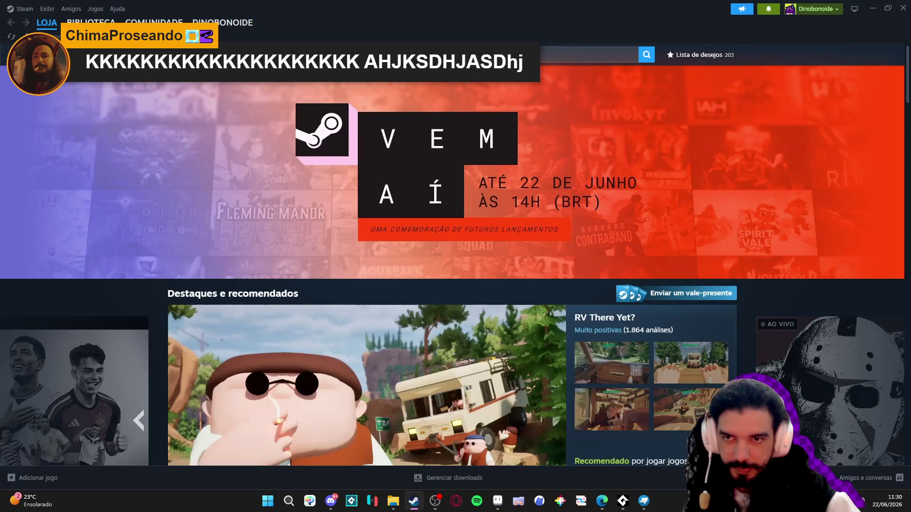
click(91, 22)
text(game)
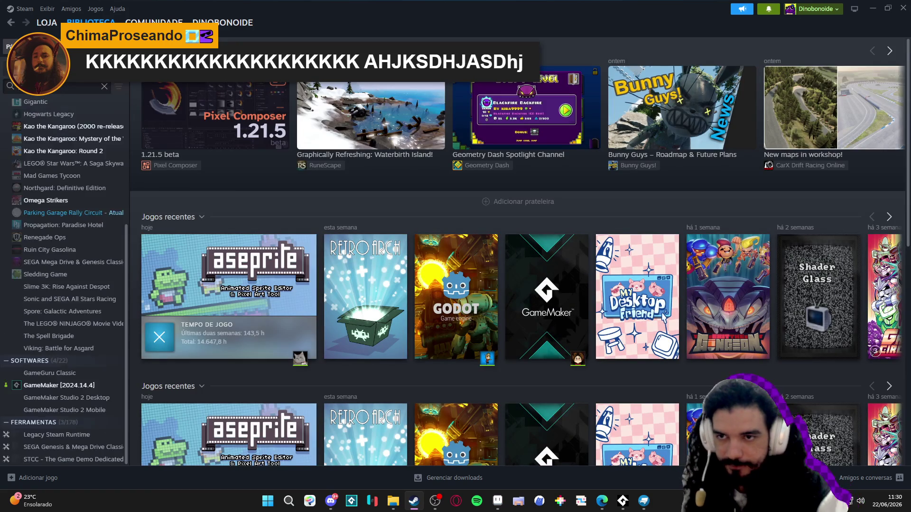
click(58, 203)
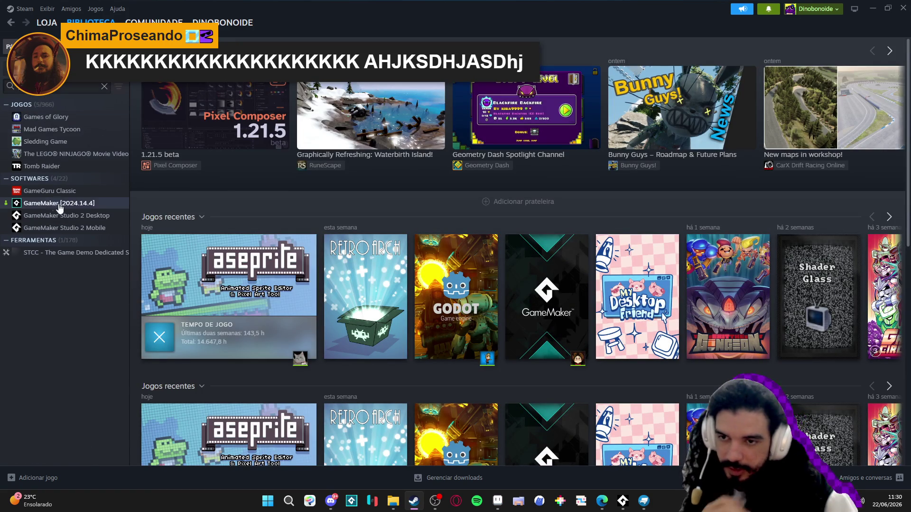
click(179, 205)
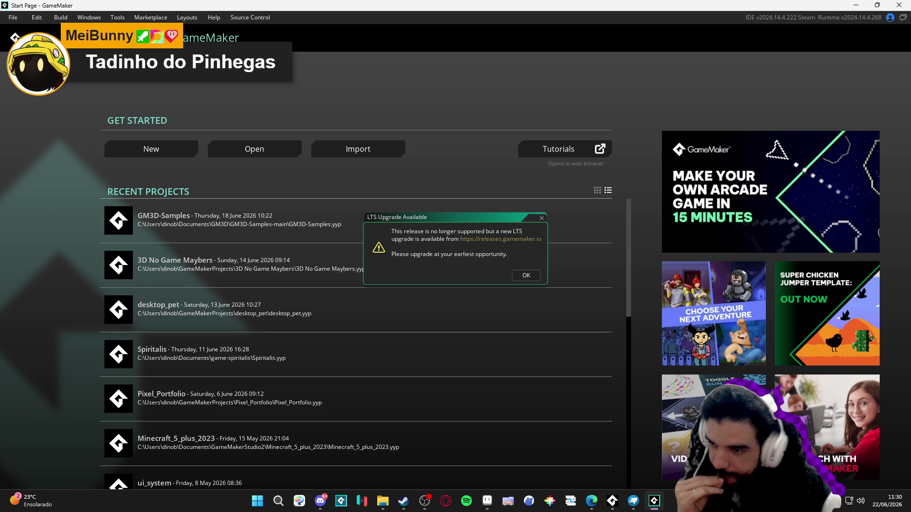
Close the LTS upgrade notice and open Spiritalis from Recent Projects
click(541, 217)
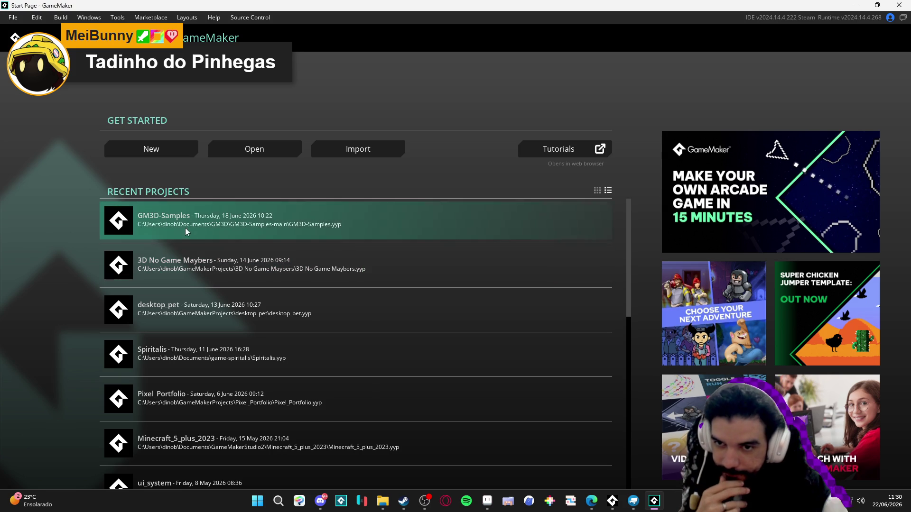
click(196, 366)
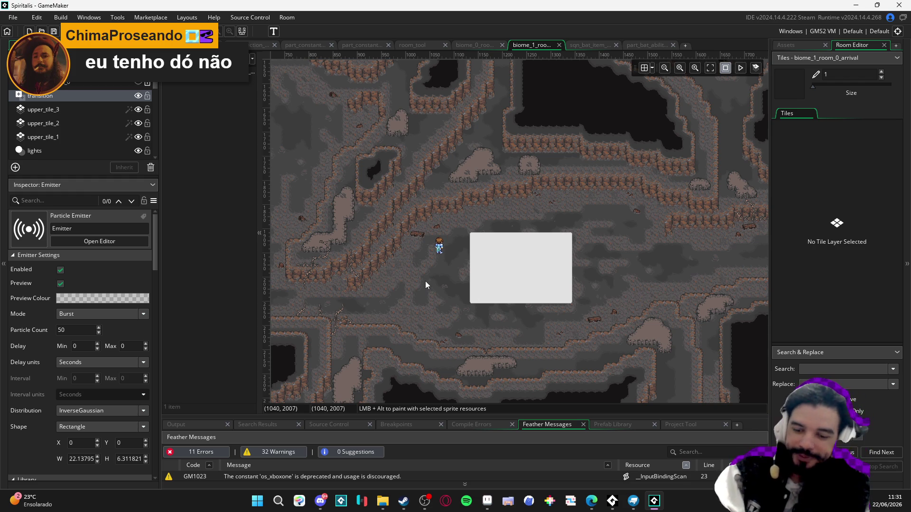
Compile and launch Spiritalis with F5
key(F5)
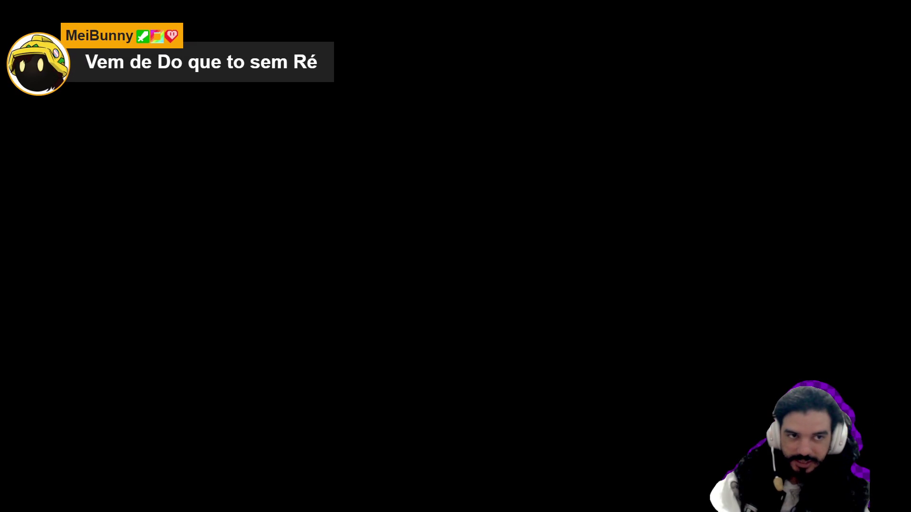
Switch back to Aseprite and reposition the canvas on the final shield-crouch frame
click(488, 501)
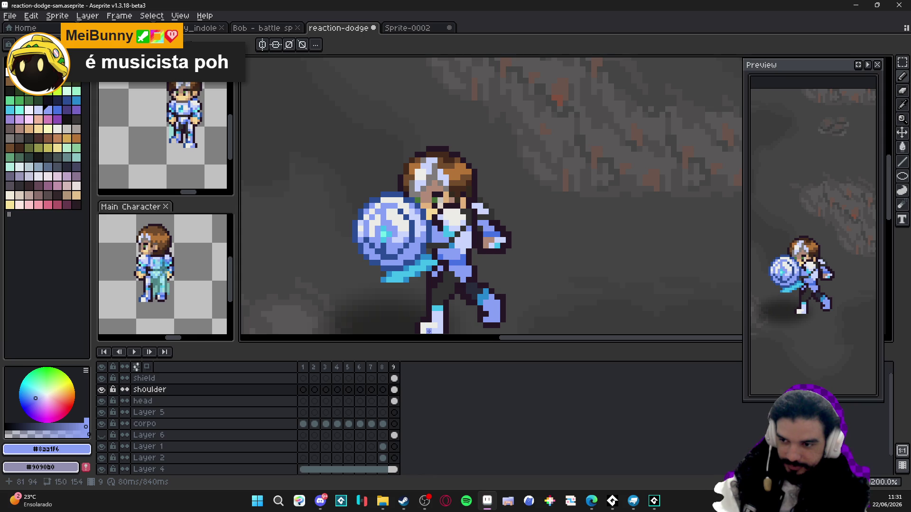
scroll(440, 304, down, 3)
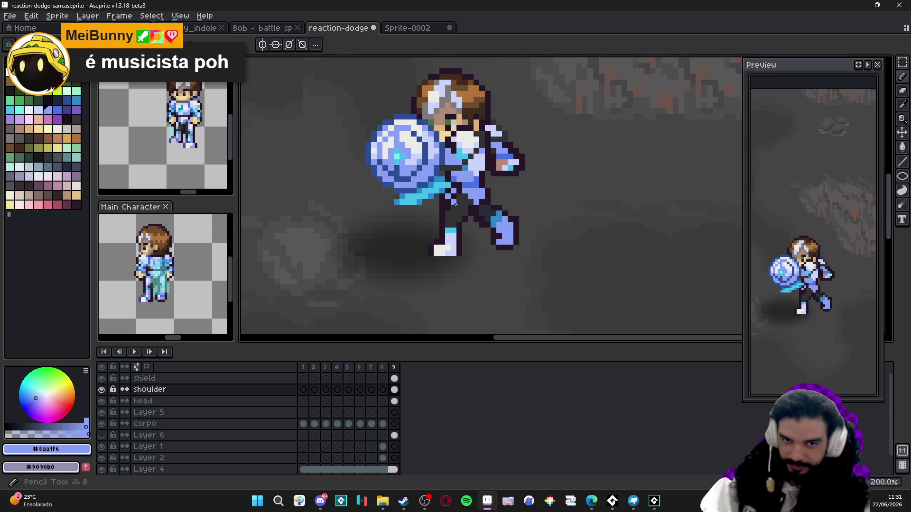
scroll(455, 204, up, 2)
scroll(448, 208, down, 1)
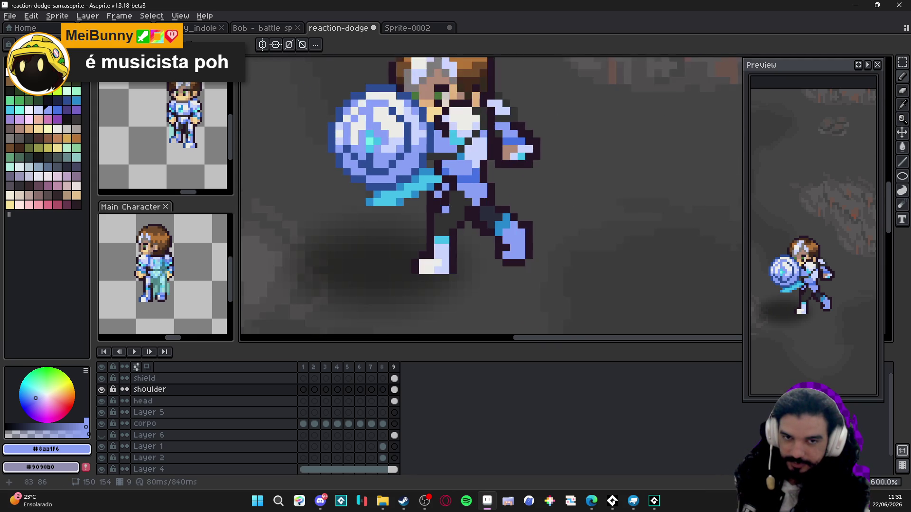
scroll(449, 207, down, 1)
scroll(449, 202, up, 1)
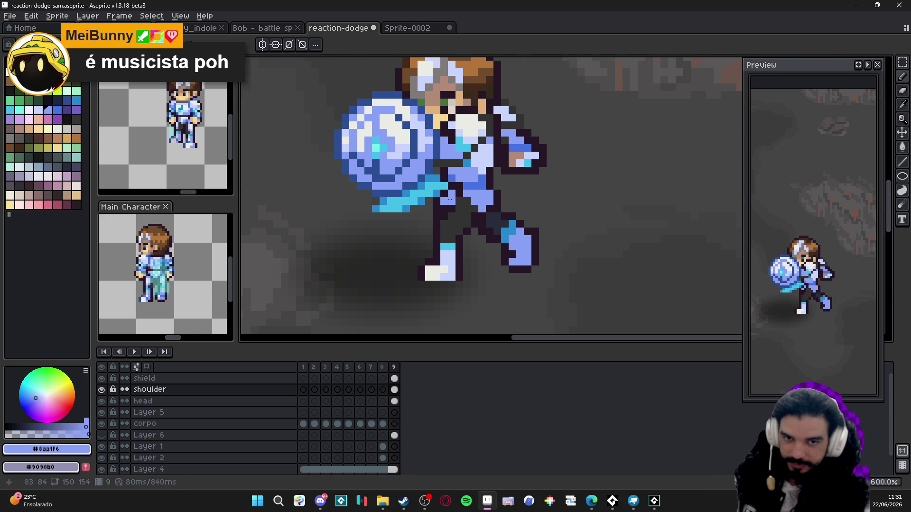
alt+click(442, 213)
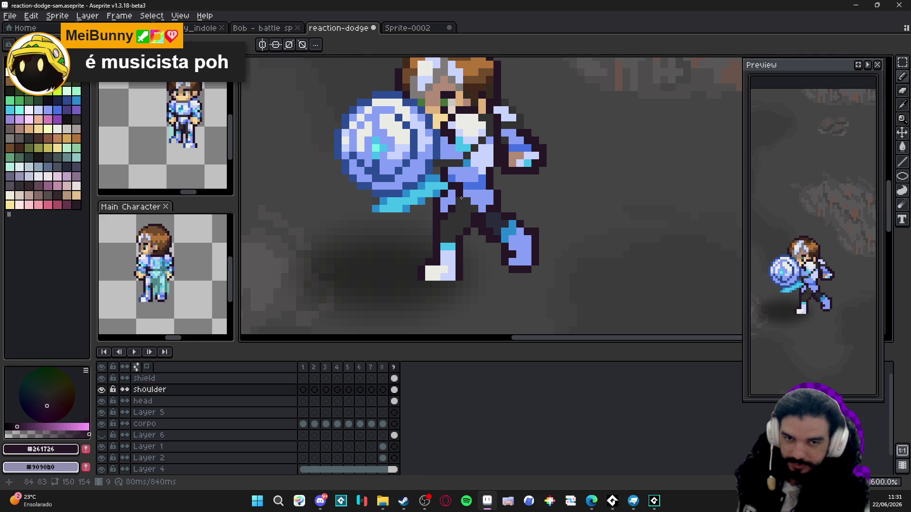
scroll(442, 223, down, 3)
scroll(445, 235, up, 1)
scroll(447, 221, up, 1)
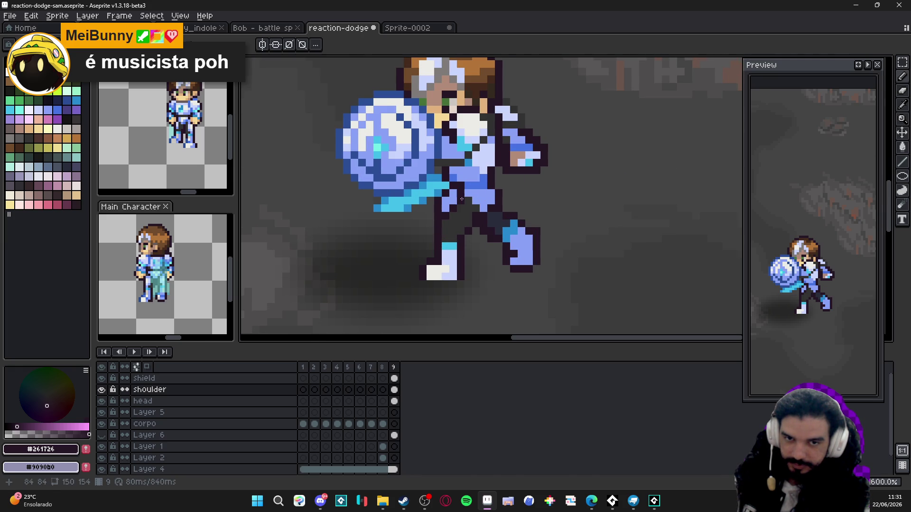
scroll(448, 219, down, 1)
scroll(448, 219, up, 1)
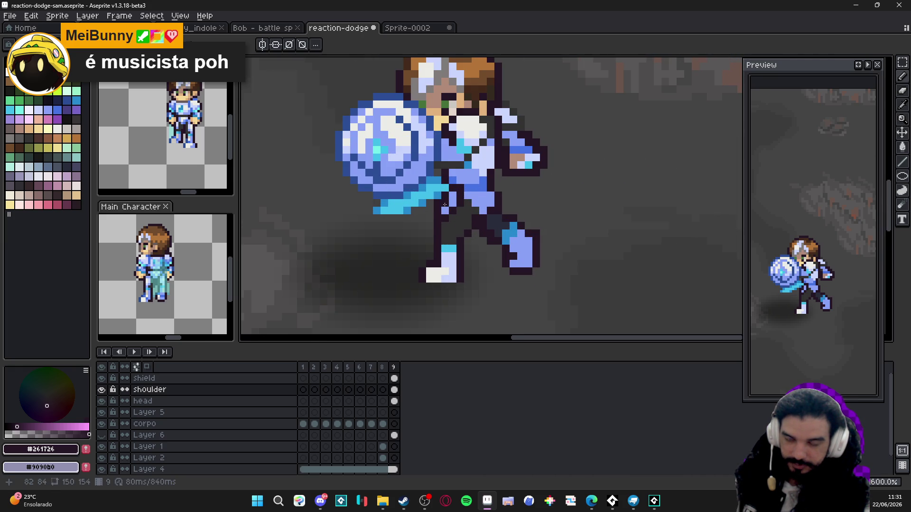
scroll(446, 218, down, 3)
scroll(447, 225, up, 3)
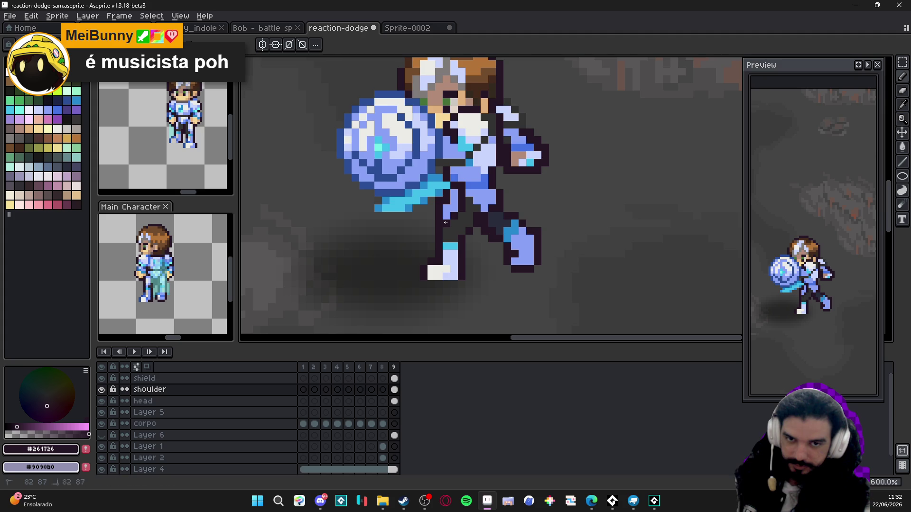
scroll(466, 234, down, 3)
scroll(479, 241, up, 3)
alt+click(450, 206)
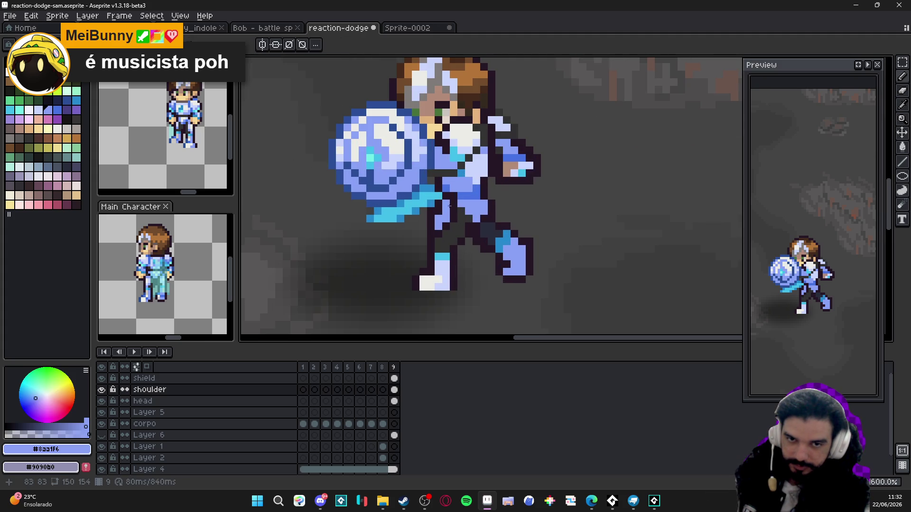
alt+click(470, 194)
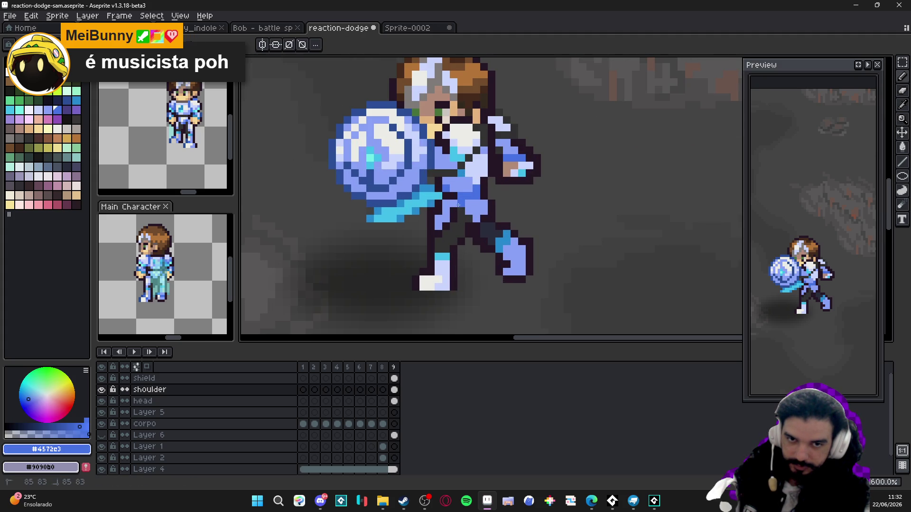
scroll(503, 209, down, 3)
scroll(479, 206, up, 3)
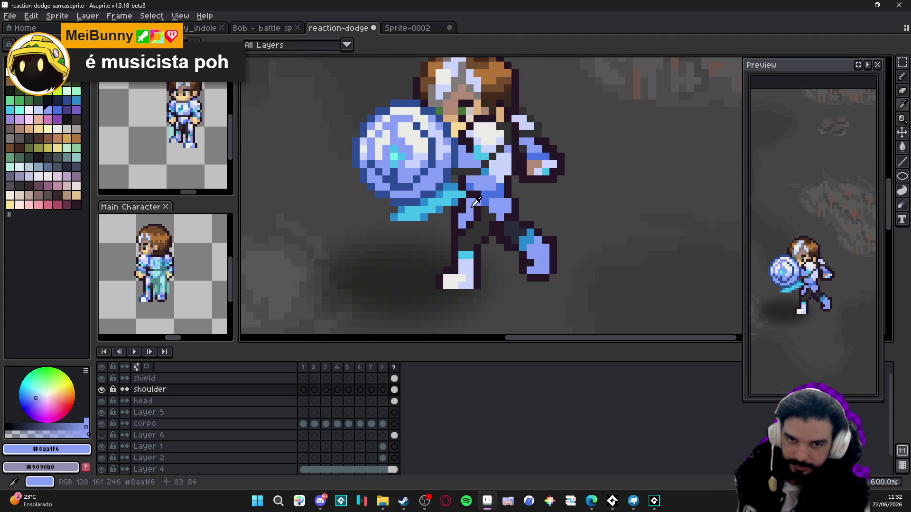
scroll(519, 237, down, 3)
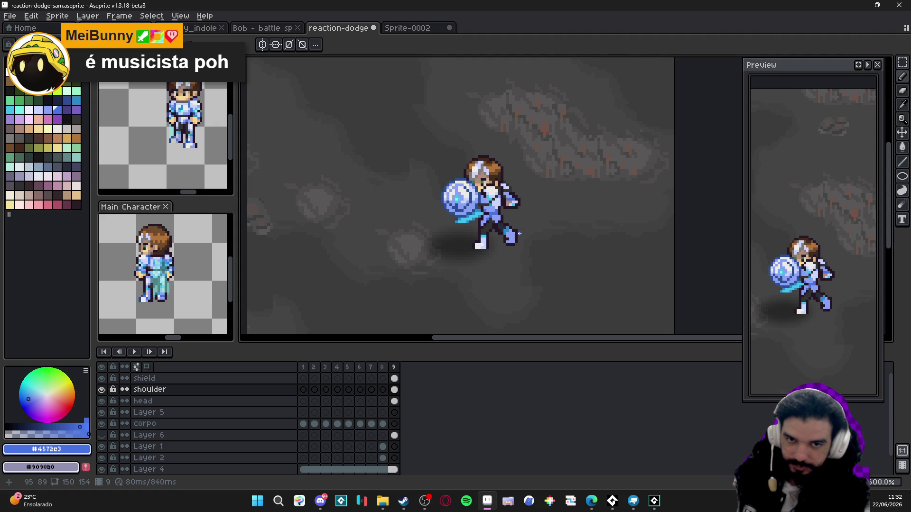
scroll(511, 227, up, 3)
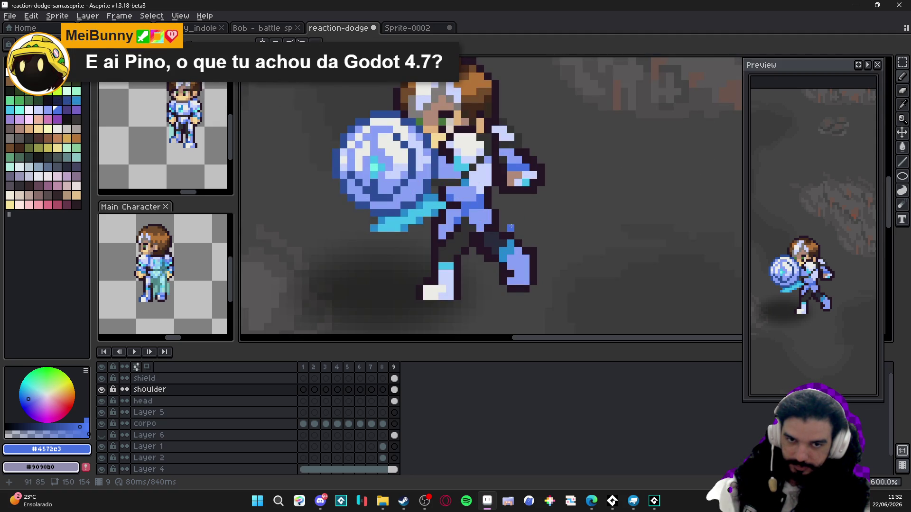
alt+click(503, 224)
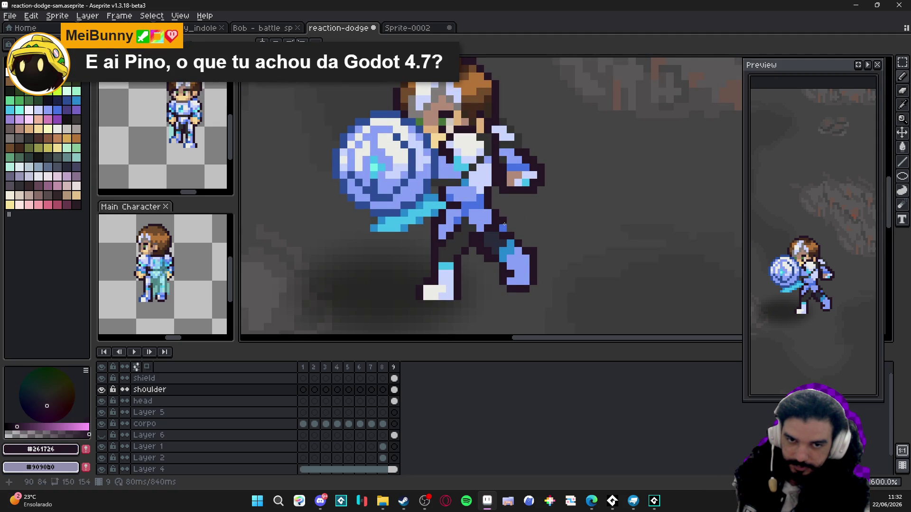
scroll(504, 224, down, 3)
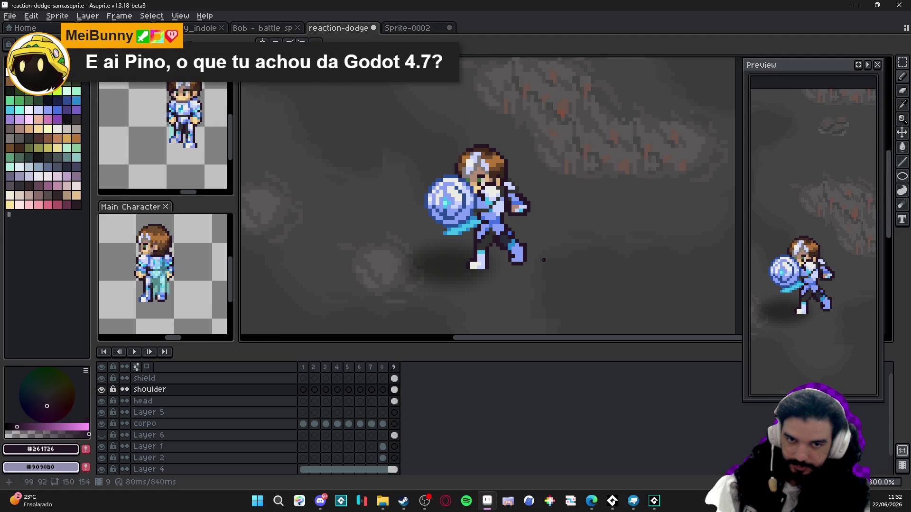
scroll(542, 260, down, 1)
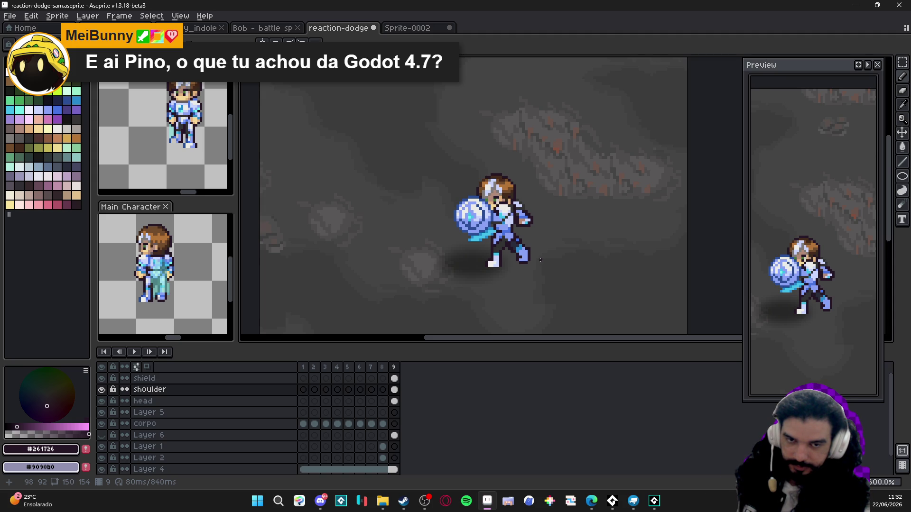
scroll(541, 260, up, 5)
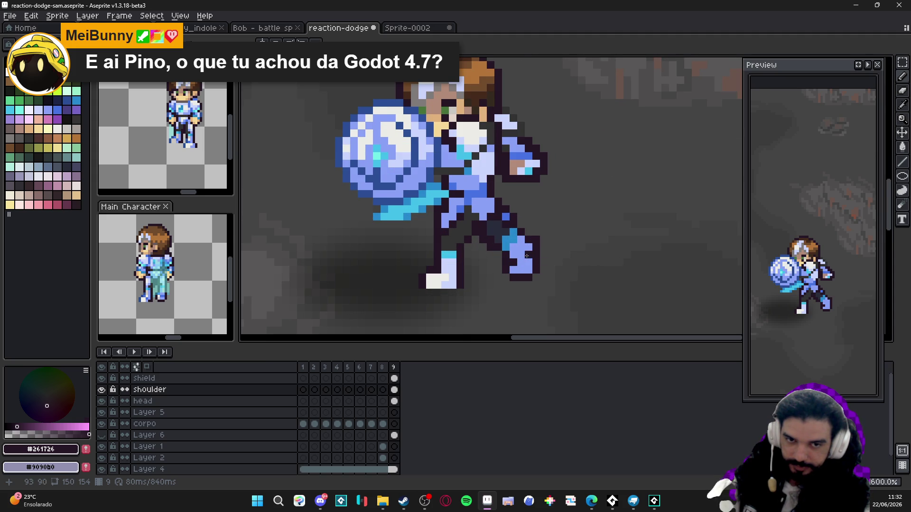
Paint two darker blue shading blocks onto the knight's back foot
scroll(527, 255, up, 2)
alt+click(528, 256)
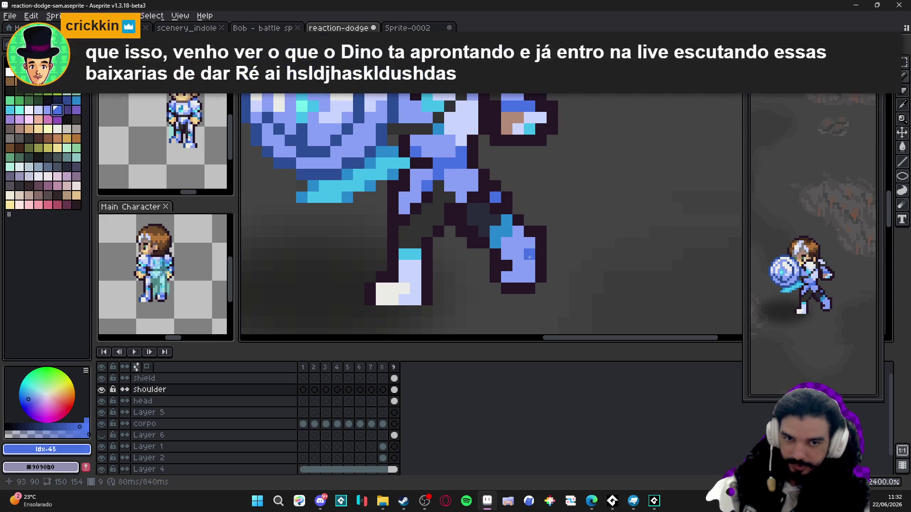
click(530, 252)
click(526, 272)
Resample the light armour blue and dark outline colours from the sprite for pixel touch-ups
alt+click(509, 246)
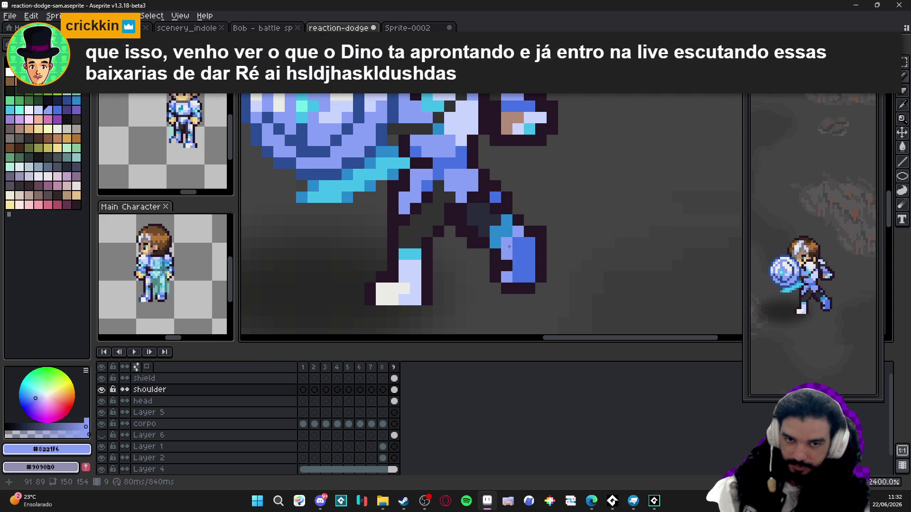
scroll(529, 270, down, 5)
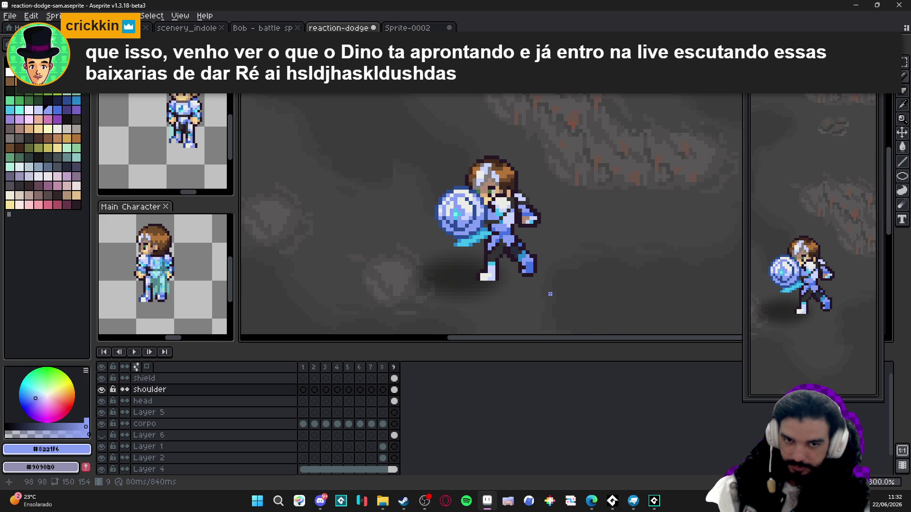
scroll(531, 268, up, 3)
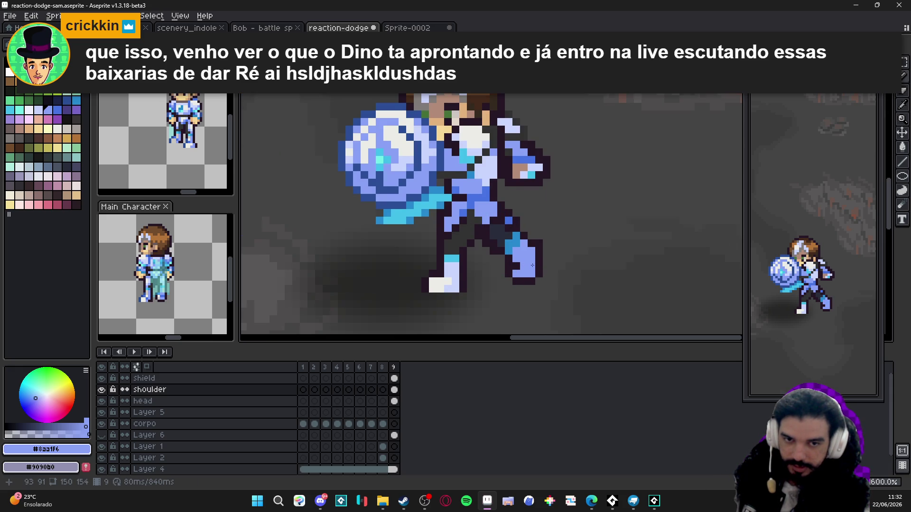
scroll(532, 265, down, 1)
scroll(532, 265, up, 1)
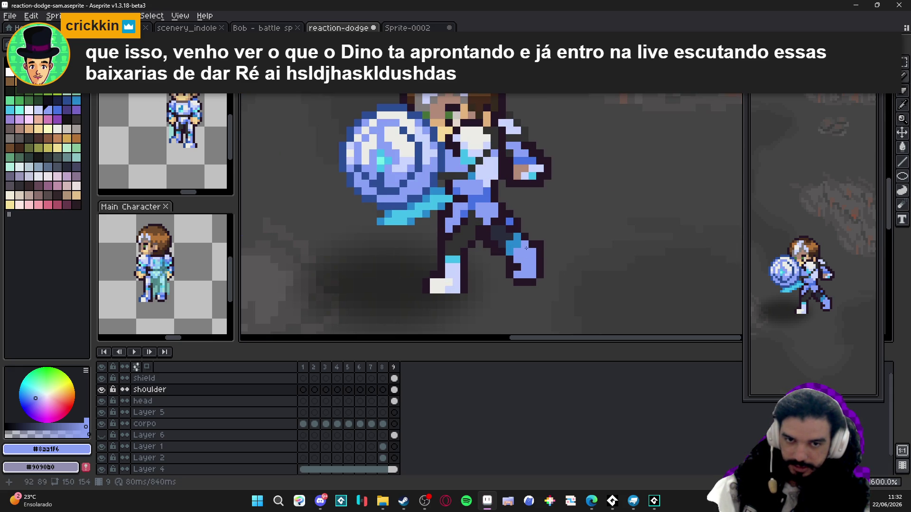
scroll(526, 248, down, 4)
scroll(541, 271, up, 4)
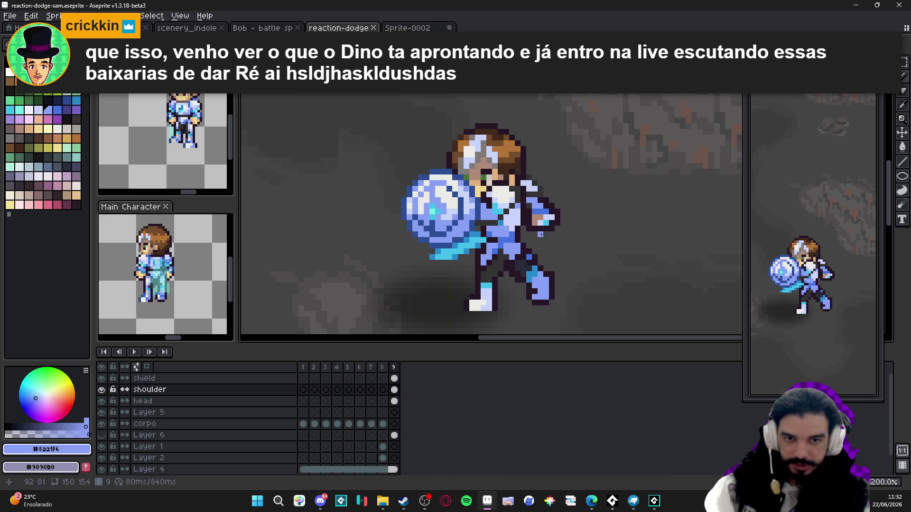
scroll(535, 234, down, 4)
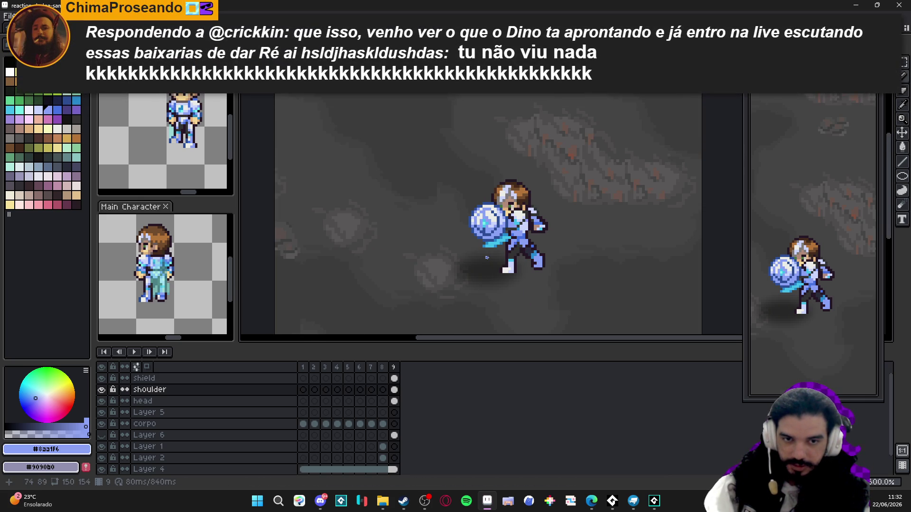
scroll(540, 234, up, 5)
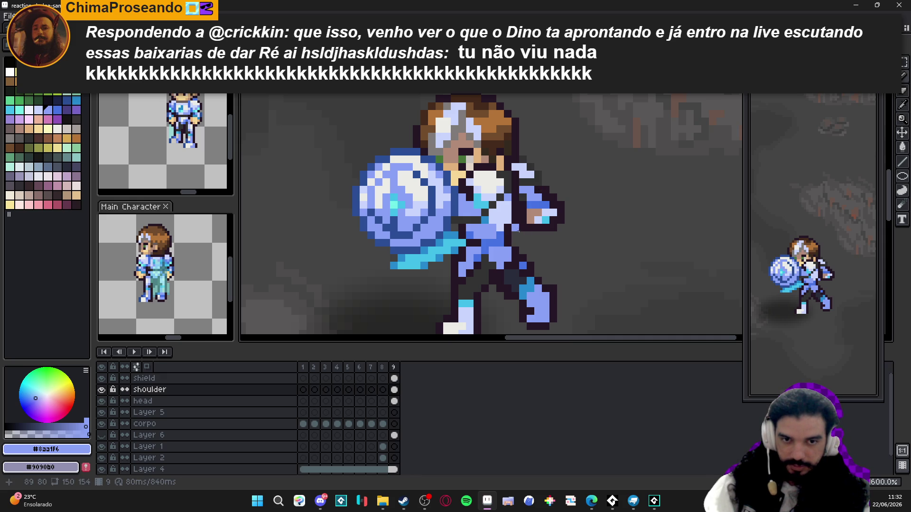
alt+click(515, 233)
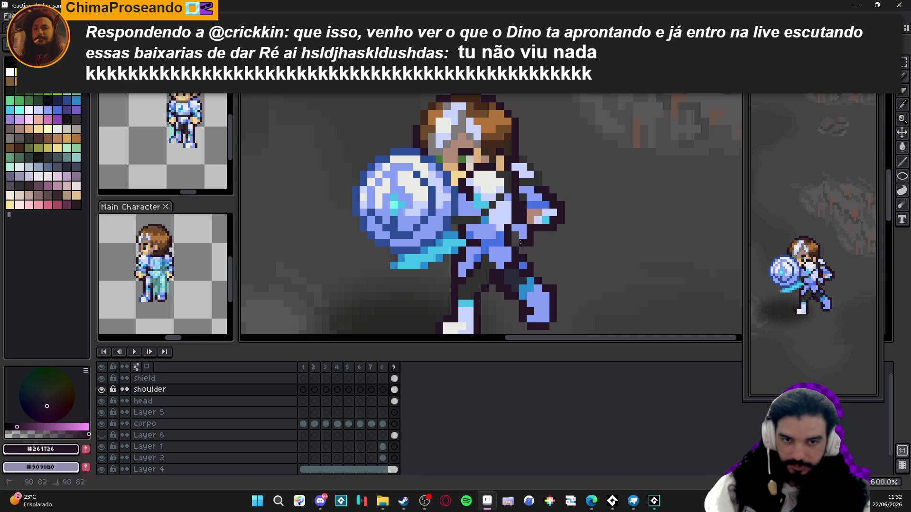
scroll(515, 233, down, 3)
scroll(555, 234, up, 3)
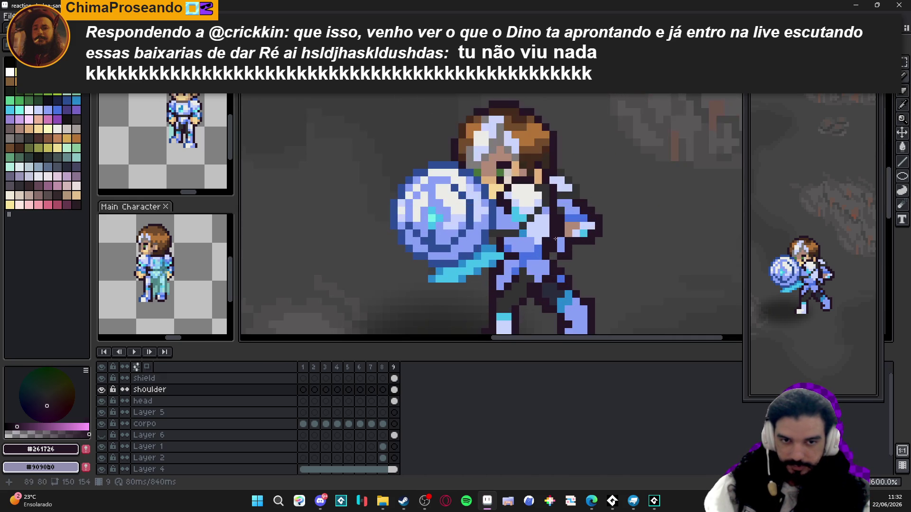
alt+click(554, 234)
scroll(560, 247, down, 3)
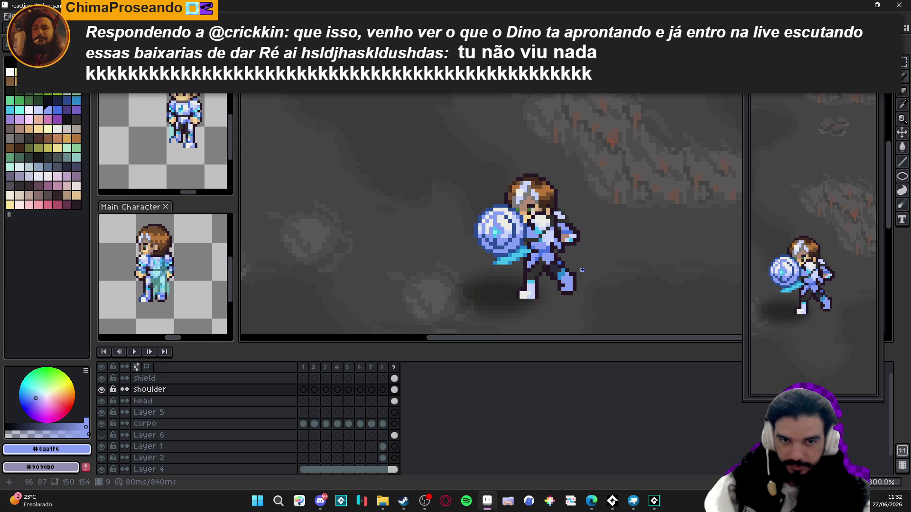
scroll(556, 247, up, 3)
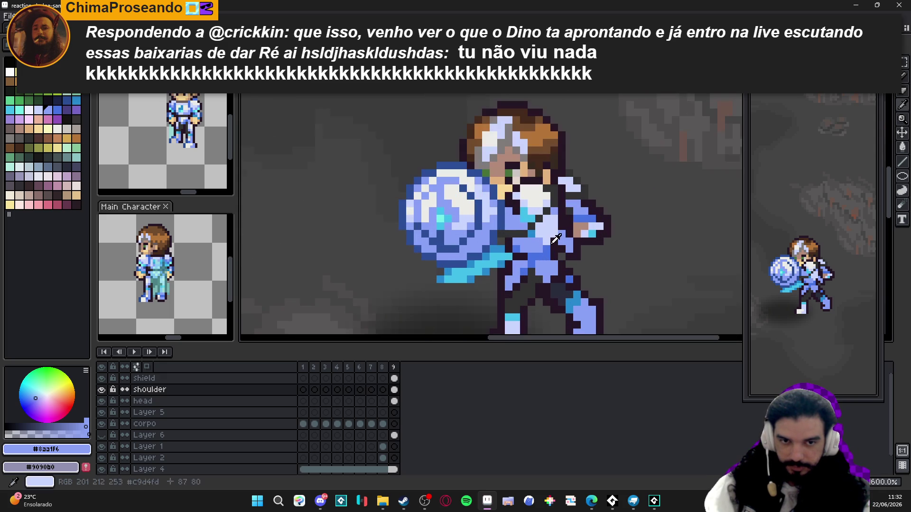
alt+click(551, 235)
scroll(561, 245, down, 3)
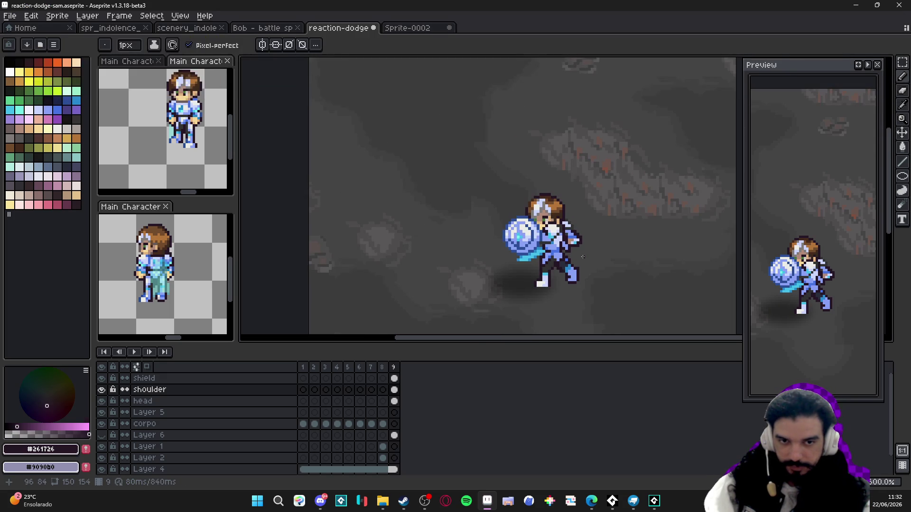
Review the knight on the canvas and save reaction-dodge-sam.aseprite with Ctrl+S
scroll(582, 254, right, 1)
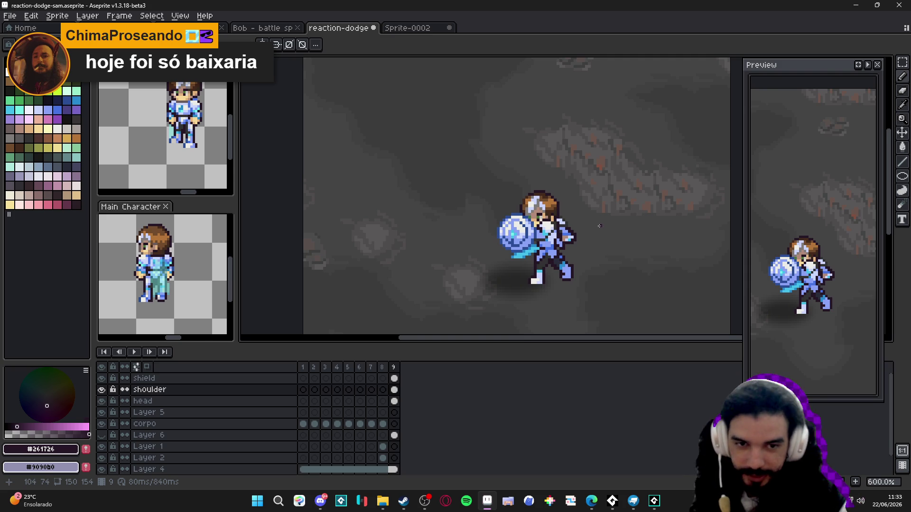
scroll(589, 230, down, 1)
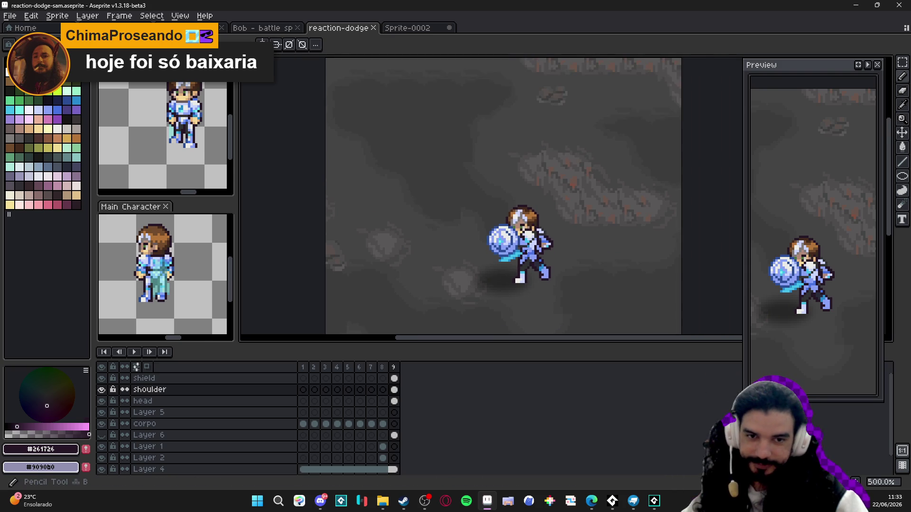
scroll(496, 245, up, 2)
scroll(503, 251, down, 3)
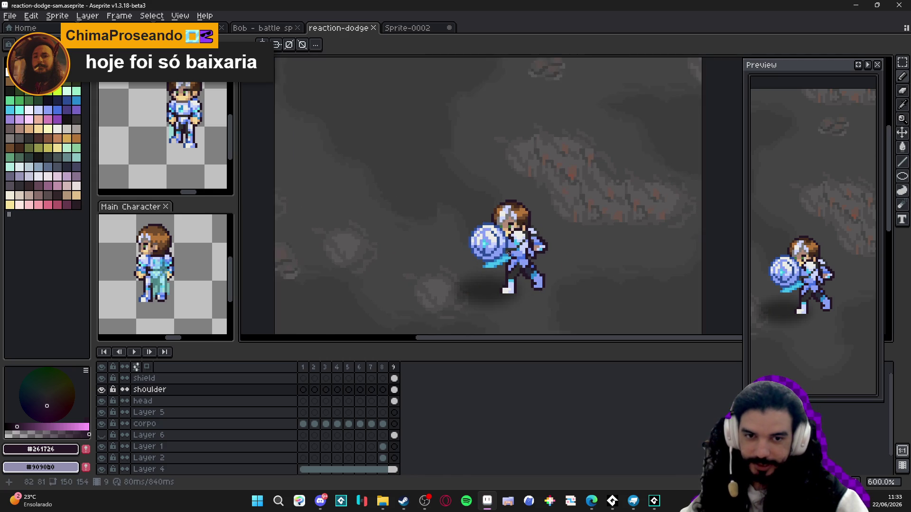
scroll(527, 277, up, 1)
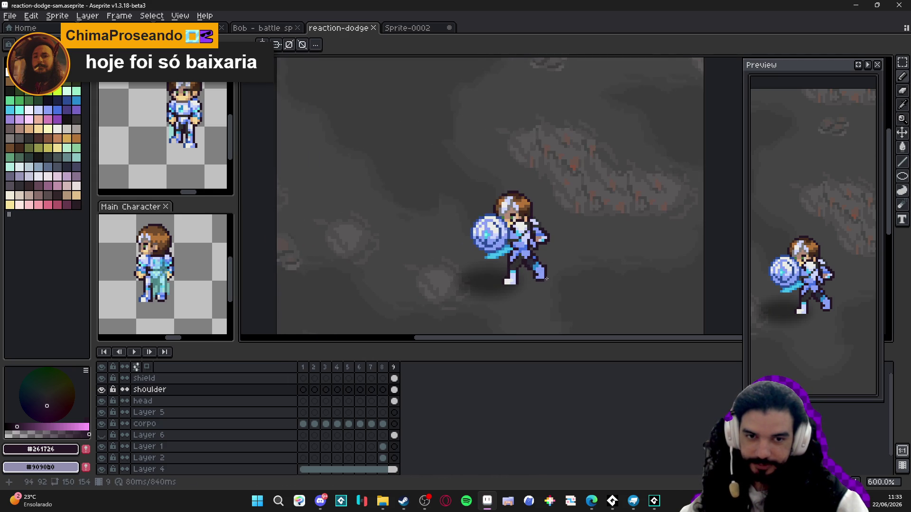
key(ctrl+s)
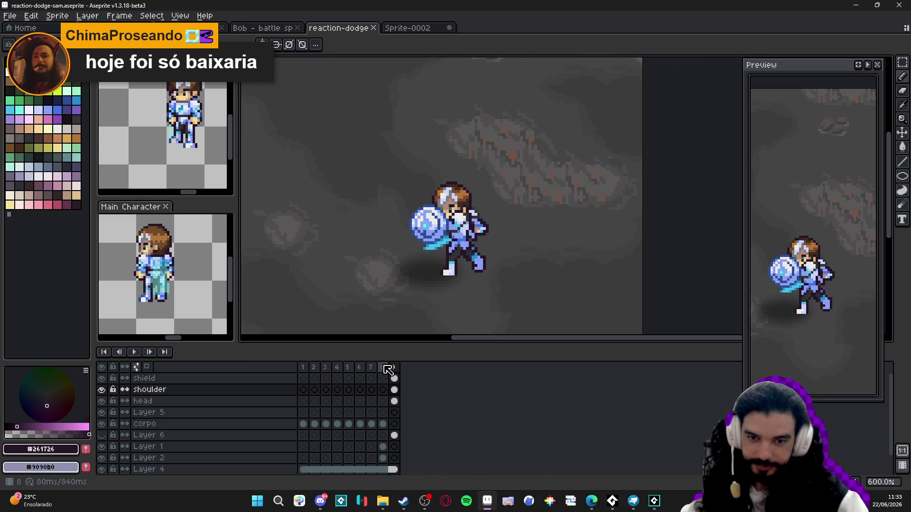
Add a new frame 10 after frame 9 and make it the active frame
click(384, 368)
click(392, 369)
key(alt+n)
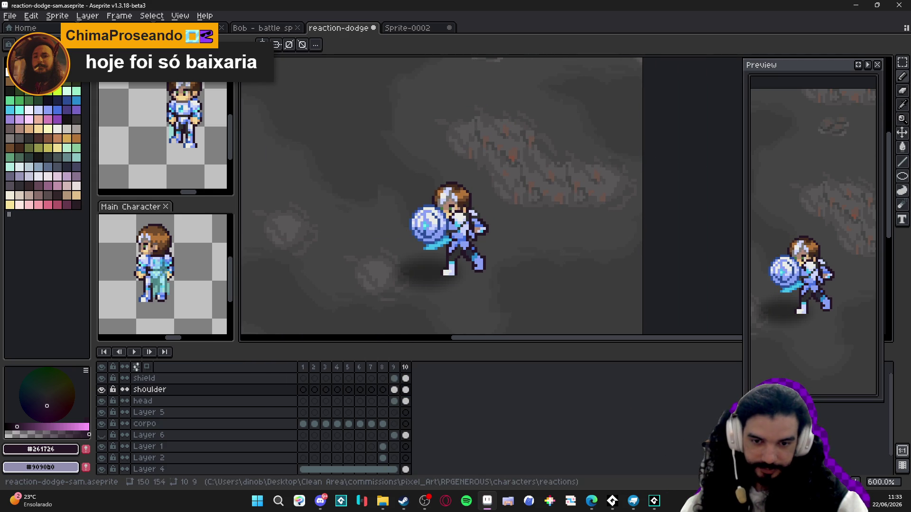
click(406, 368)
Play the animation and widen the Preview panel so the knight loops larger
scroll(420, 197, up, 2)
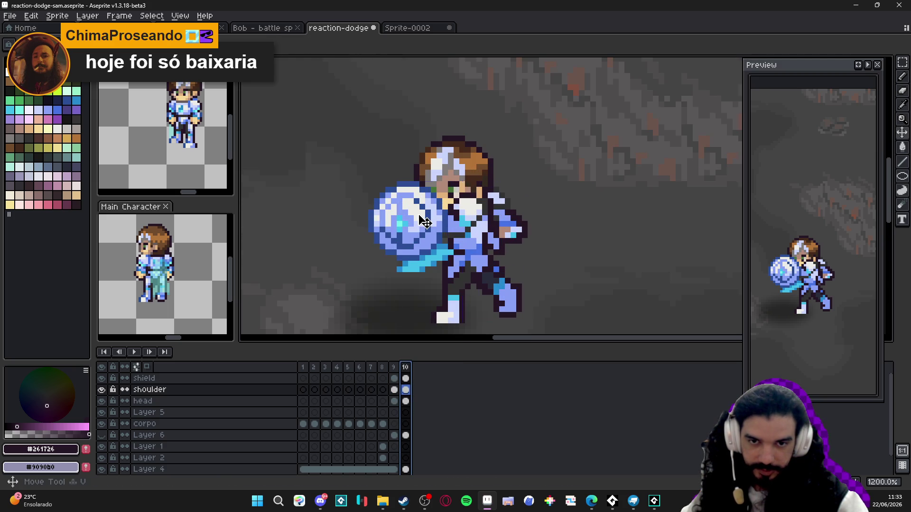
click(867, 65)
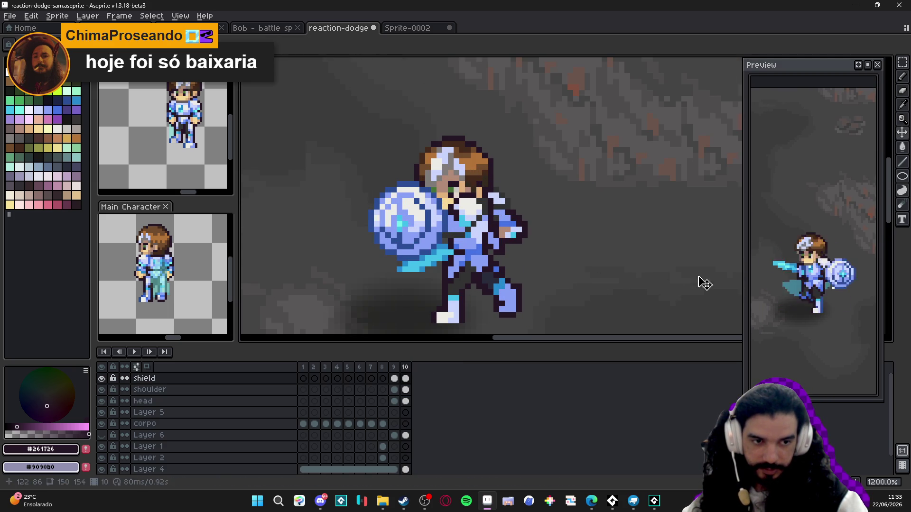
drag(745, 278, 682, 277)
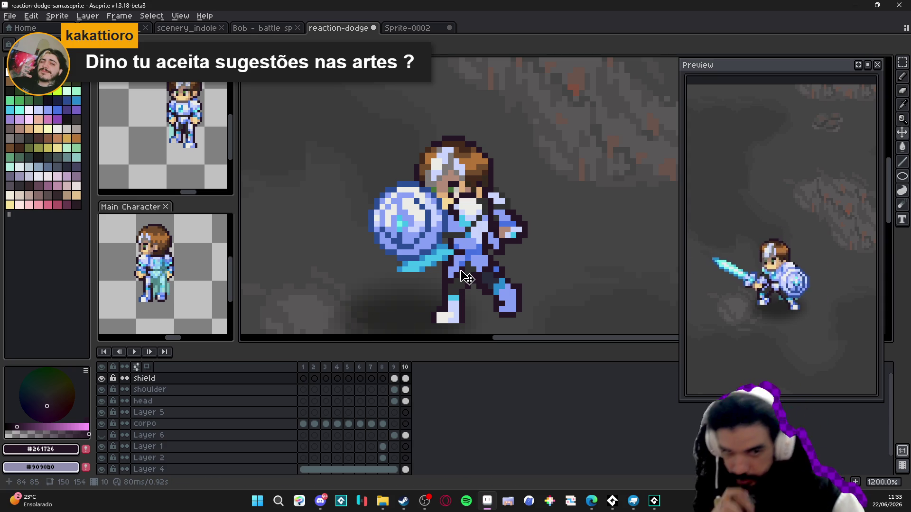
scroll(426, 243, up, 1)
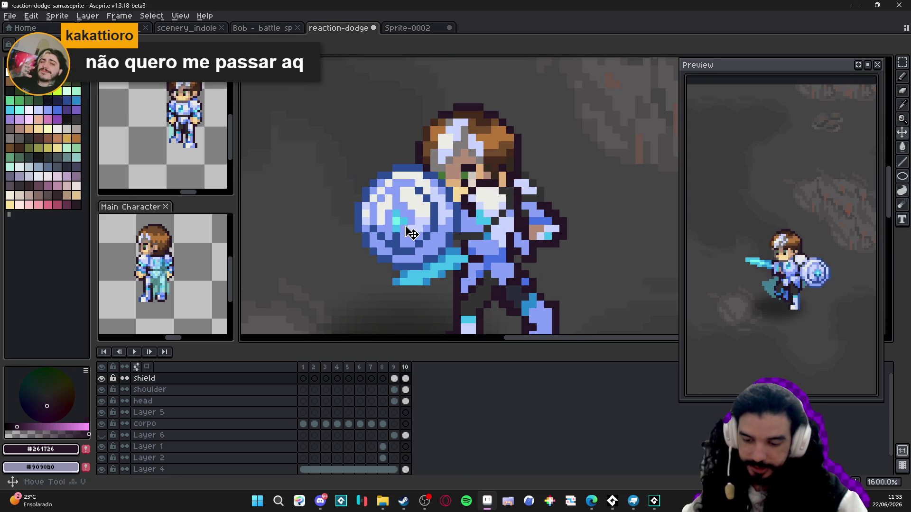
Shift the shield one pixel to the left on frame 10
key(m)
scroll(411, 232, up, 1)
drag(463, 237, 323, 202)
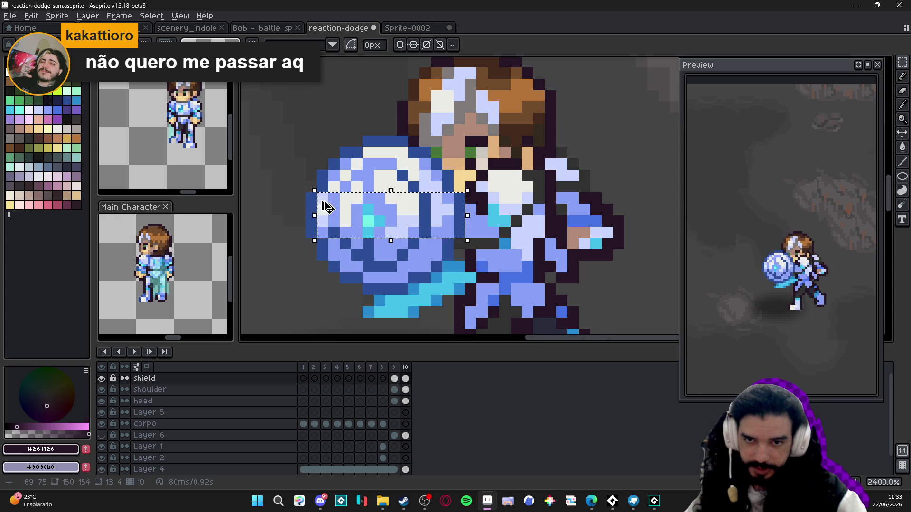
key(ctrl+d)
drag(391, 223, 376, 221)
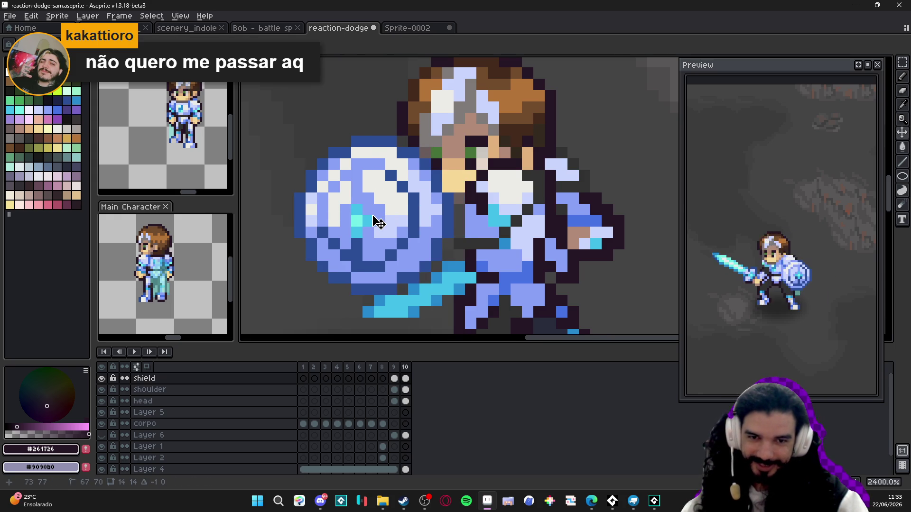
scroll(376, 223, down, 1)
scroll(465, 223, up, 1)
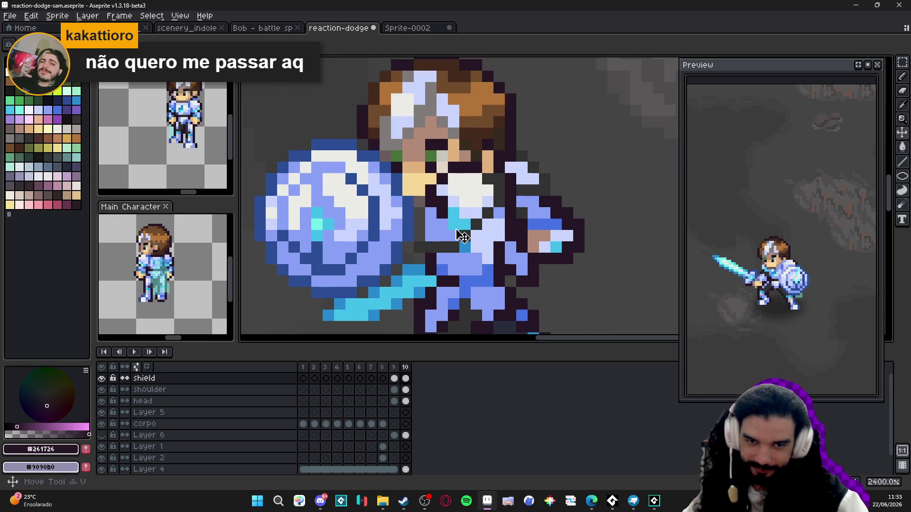
On the shoulder layer, select the knight's rear hand and move it one pixel right
ctrl+click(558, 248)
key(m)
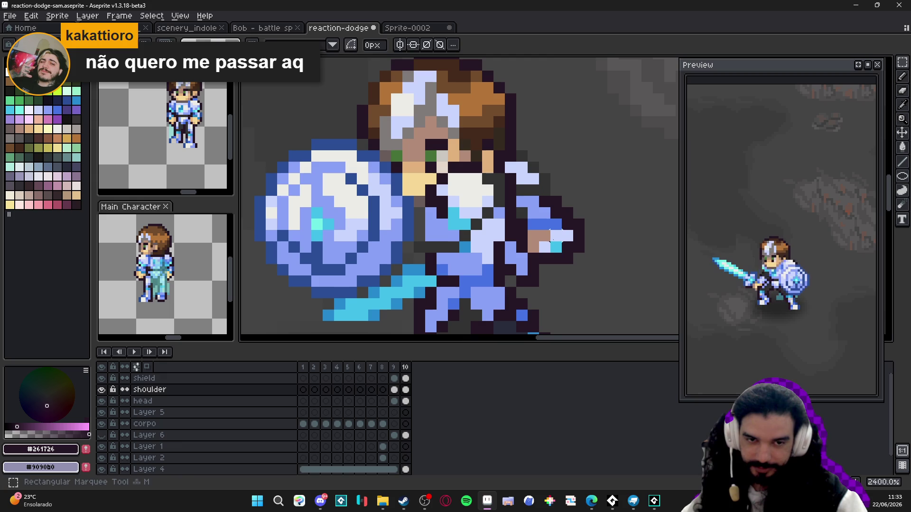
key(comma)
key(period)
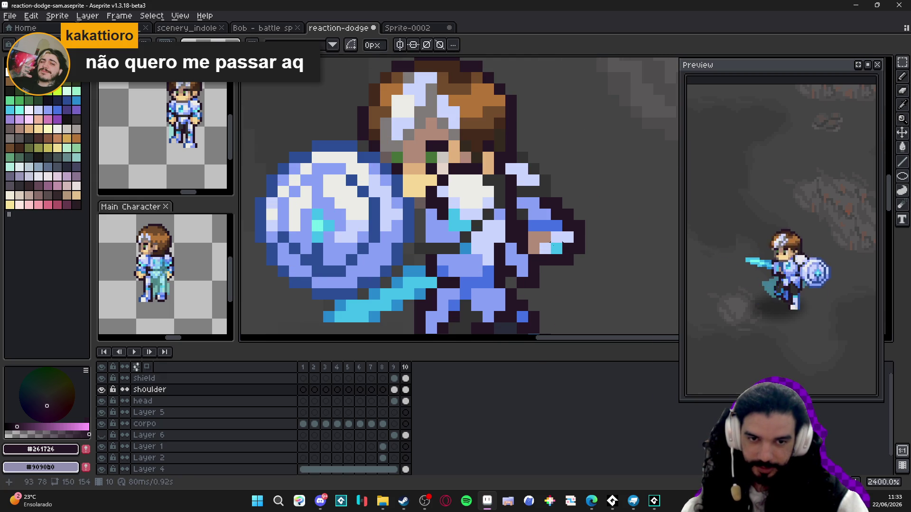
drag(545, 265, 546, 233)
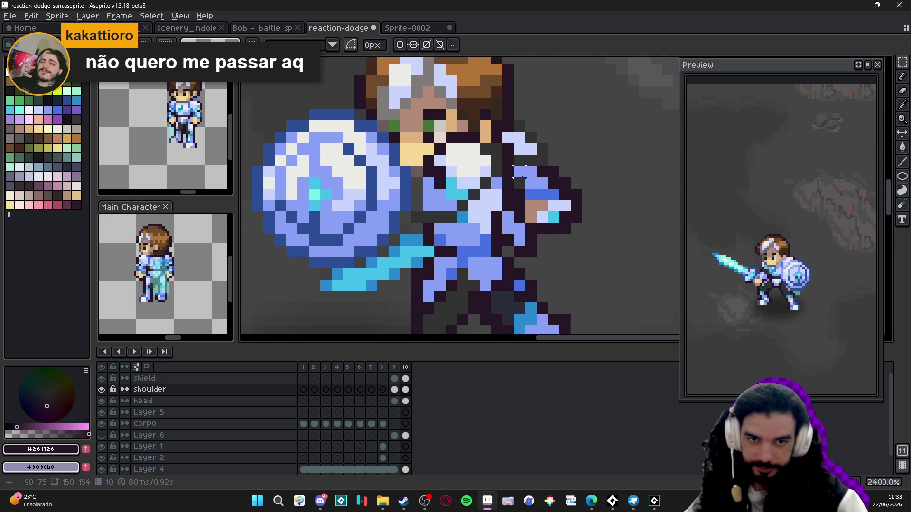
mouse_move(514, 166)
mouse_down()
mouse_move(572, 245)
mouse_move(594, 257)
mouse_up()
scroll(504, 237, up, 1)
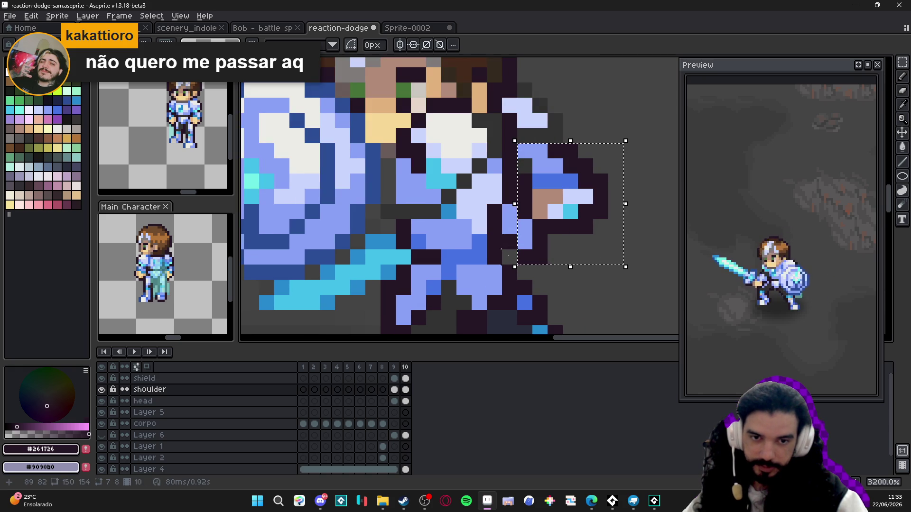
drag(560, 221, 573, 222)
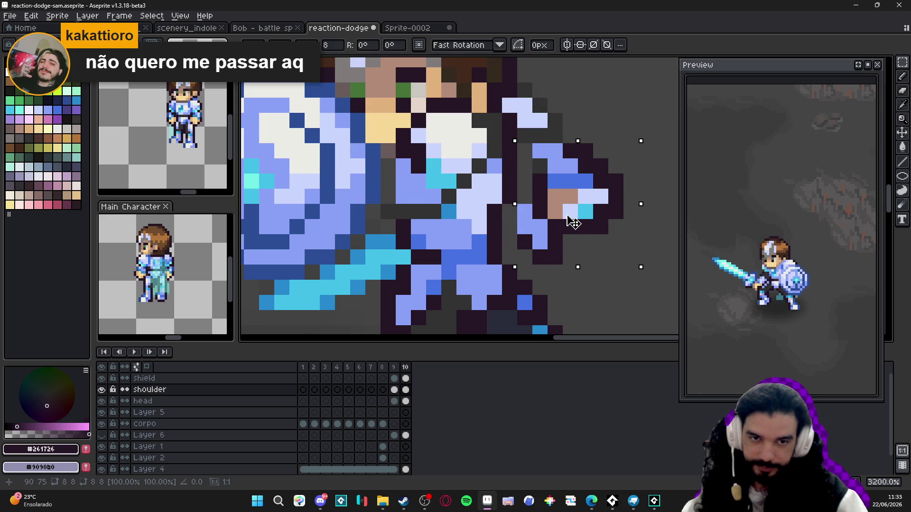
key(ctrl+d)
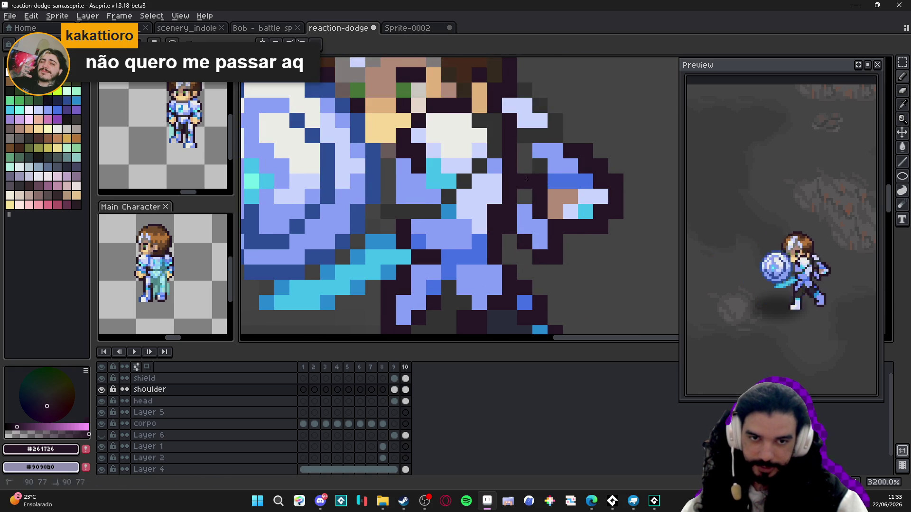
Repaint two pixels light blue and one pixel dark outline beside the moved hand
alt+click(538, 167)
drag(524, 150, 524, 166)
alt+click(525, 182)
click(540, 166)
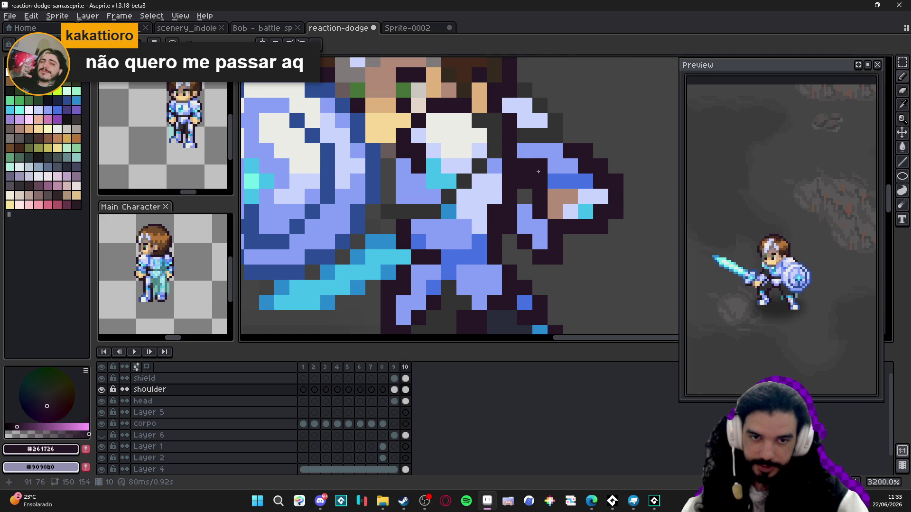
scroll(514, 223, down, 2)
scroll(514, 223, up, 2)
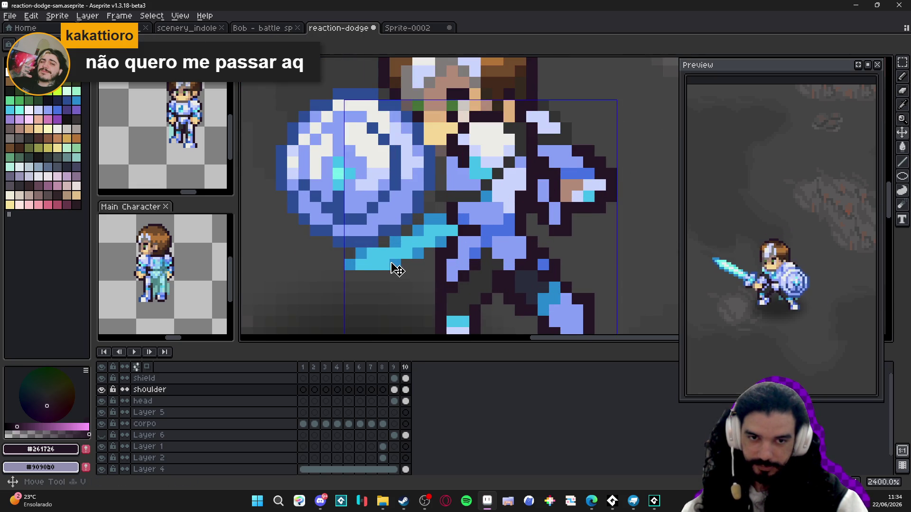
key(m)
scroll(356, 265, up, 1)
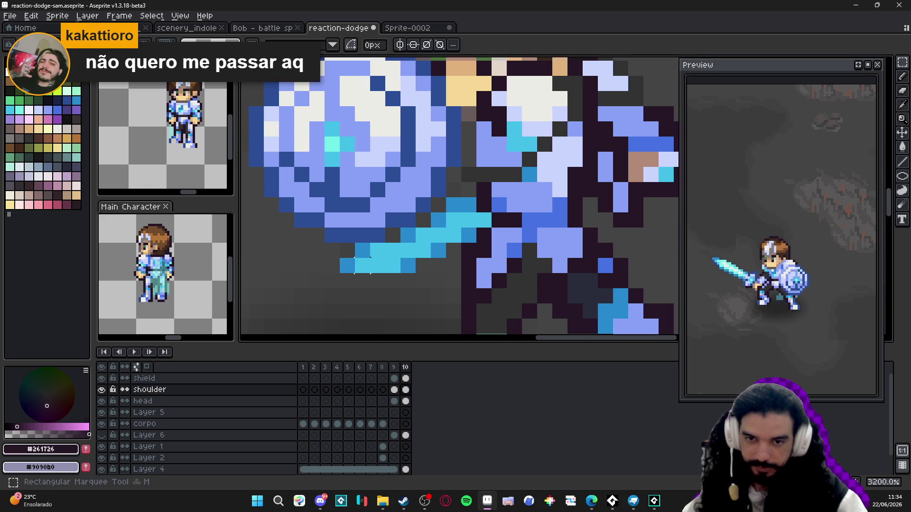
Move the selected sword-tip pixels and paint a stray blue pixel dark
mouse_move(355, 258)
mouse_down()
mouse_move(431, 243)
mouse_move(417, 239)
mouse_move(438, 255)
mouse_move(429, 240)
mouse_move(428, 247)
mouse_up()
key(ctrl+d)
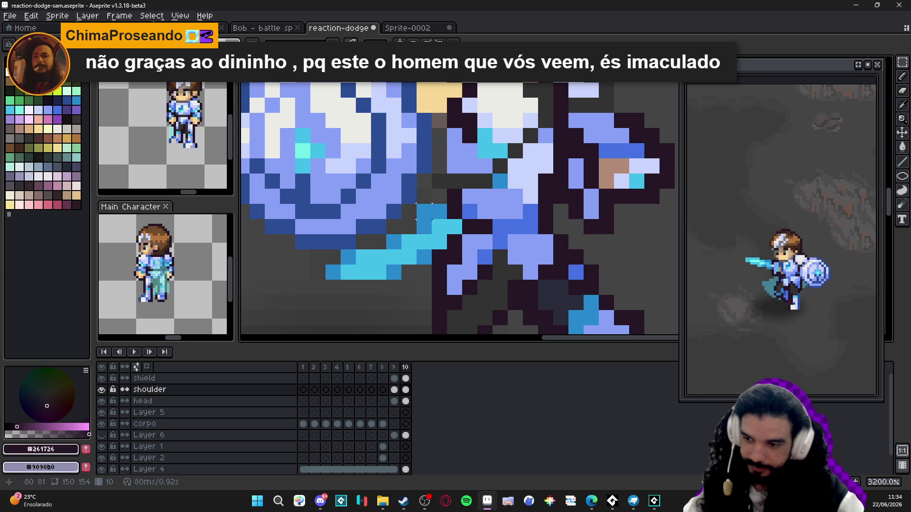
click(425, 211)
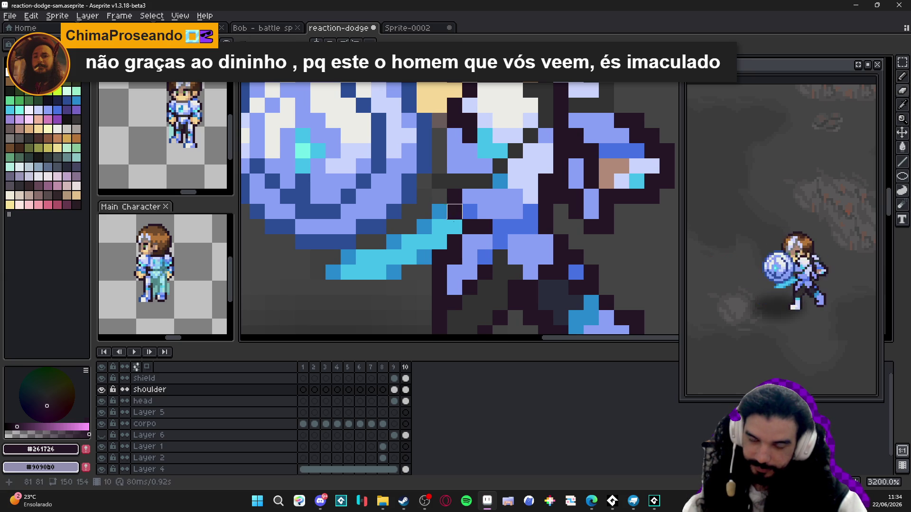
alt+click(533, 211)
scroll(545, 231, down, 5)
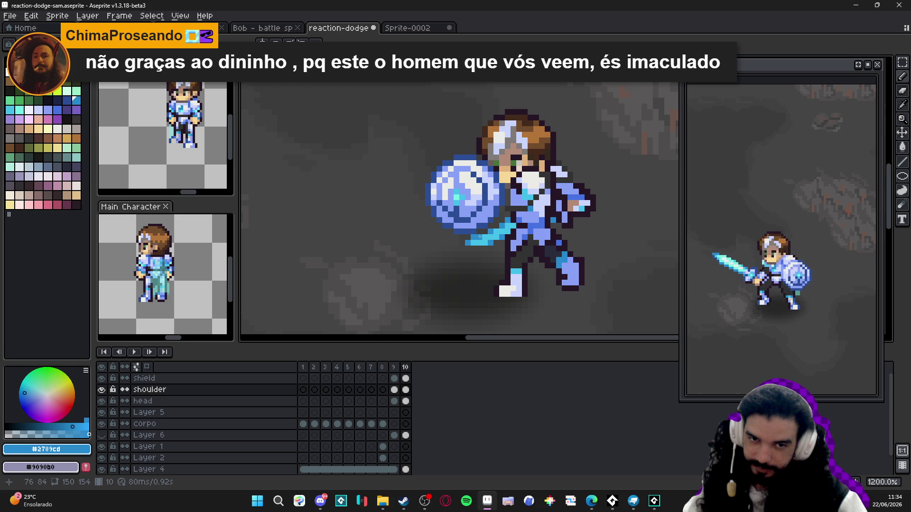
scroll(479, 238, up, 1)
scroll(479, 239, down, 3)
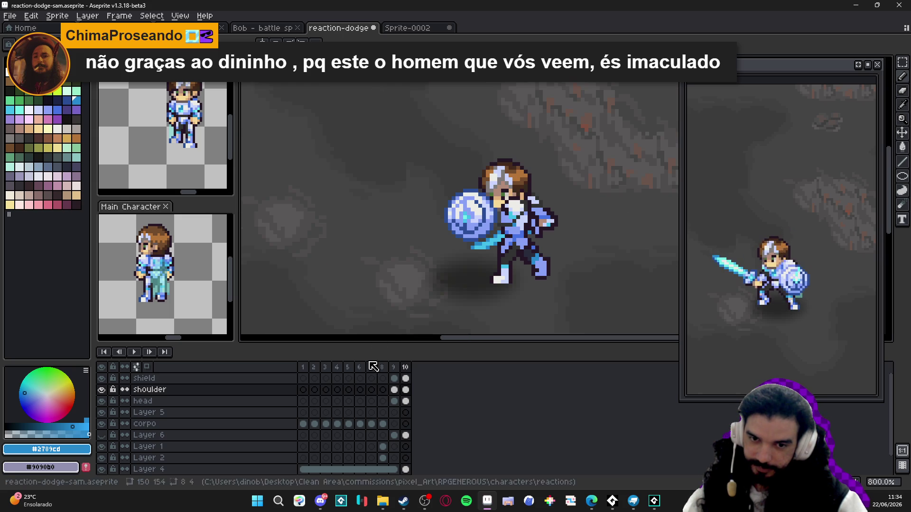
Flip between frames 9 and 10 to compare the sword pose
click(396, 370)
click(405, 369)
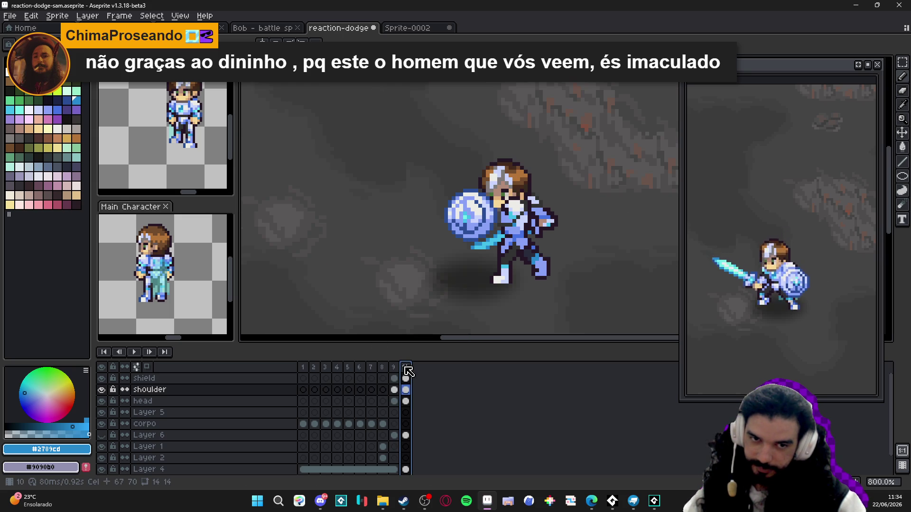
click(394, 368)
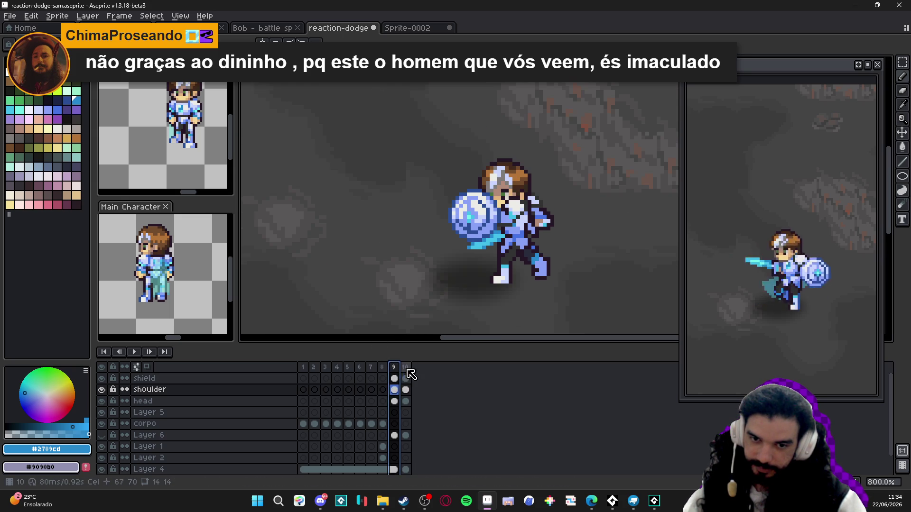
click(406, 369)
scroll(512, 222, up, 3)
scroll(512, 222, up, 2)
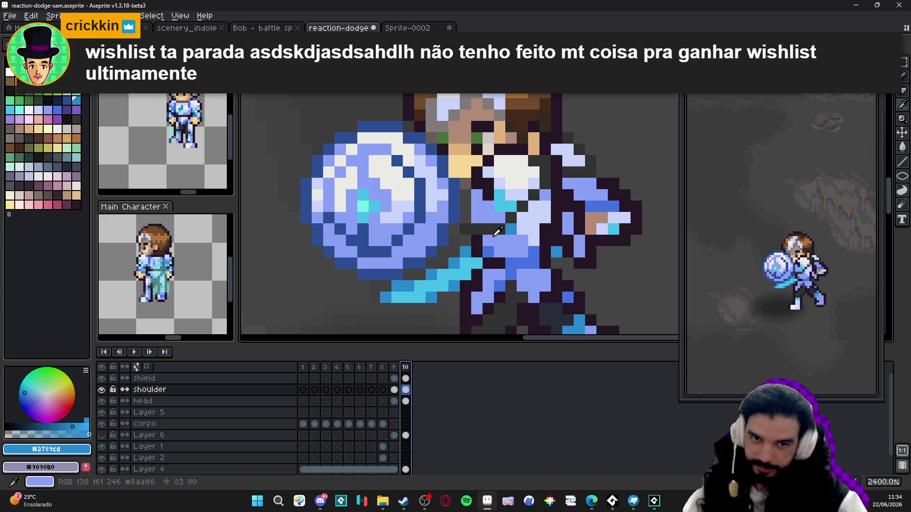
Touch up frame 10's sword pixels using sampled dark grey, light blue and cyan colours
alt+click(496, 230)
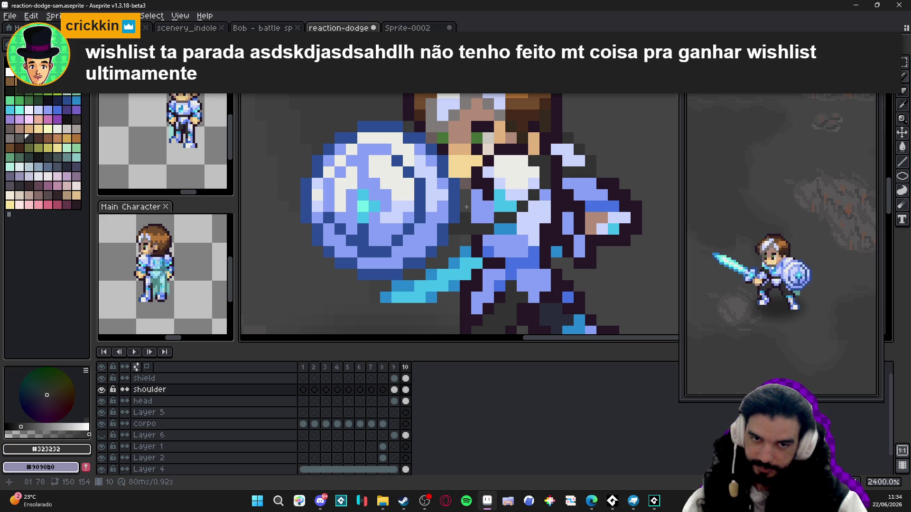
alt+click(484, 201)
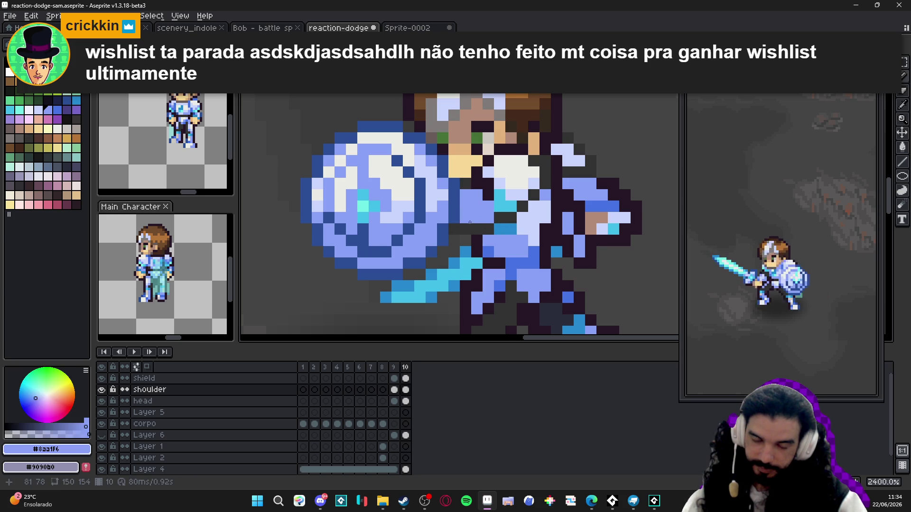
scroll(484, 204, down, 5)
click(394, 368)
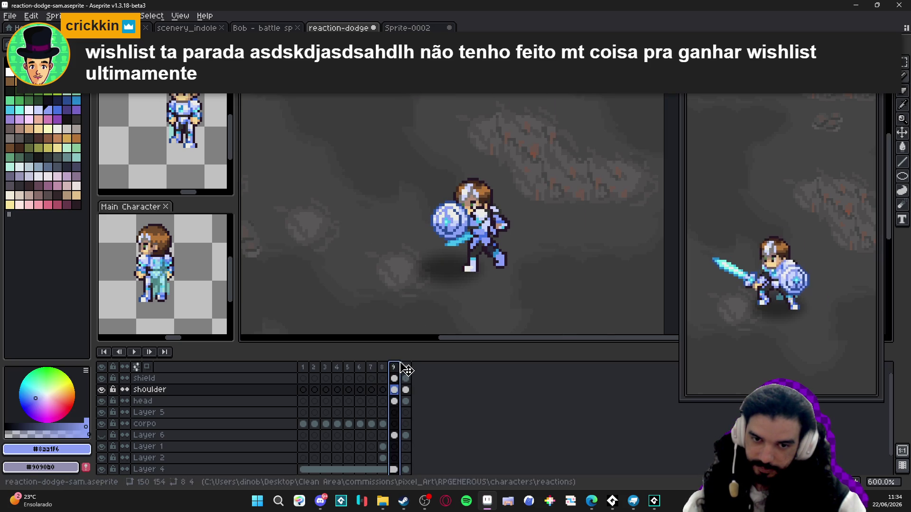
click(406, 367)
scroll(466, 246, up, 4)
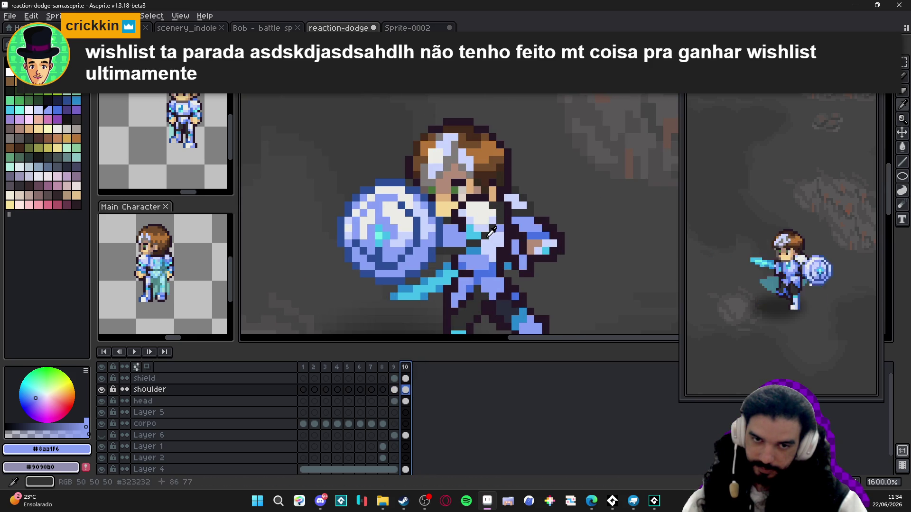
alt+click(473, 224)
alt+click(473, 225)
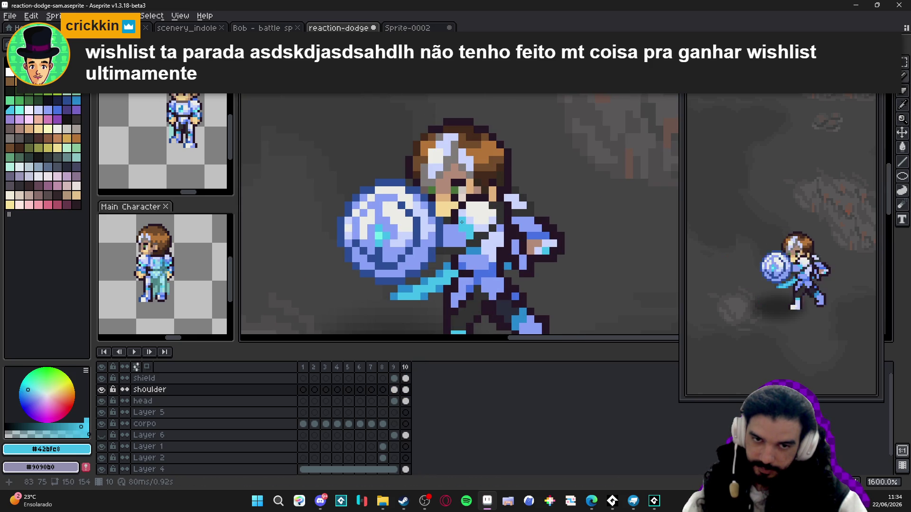
scroll(478, 235, down, 1)
click(405, 368)
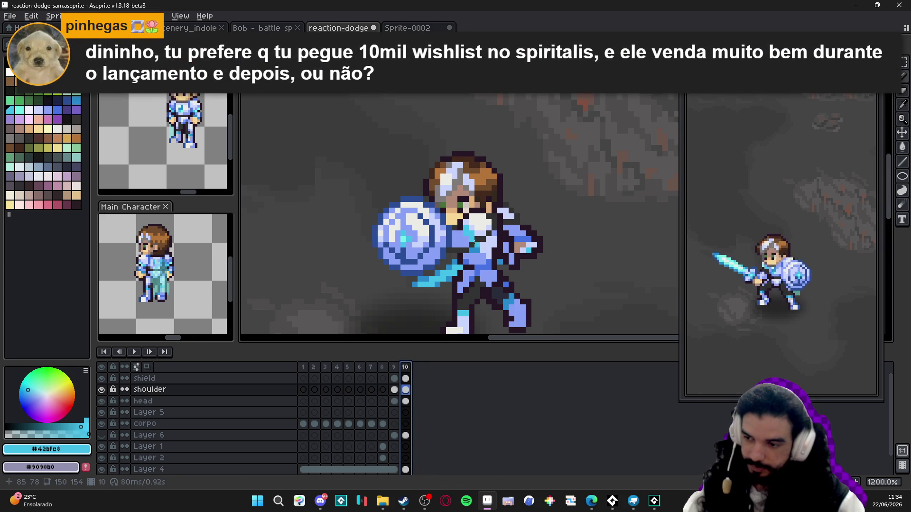
drag(469, 224, 456, 212)
Save reaction-dodge-sam.aseprite with Ctrl+S, then save once more after a check
key(ctrl+s)
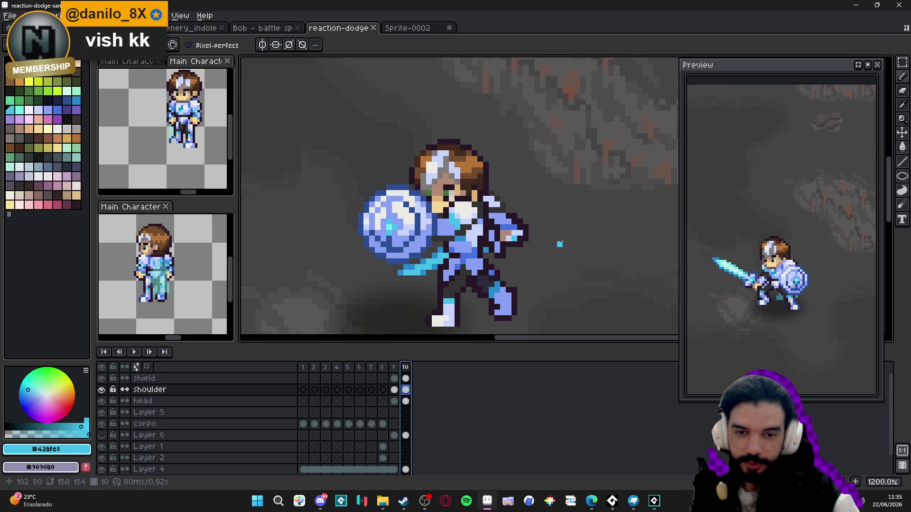
scroll(560, 244, down, 2)
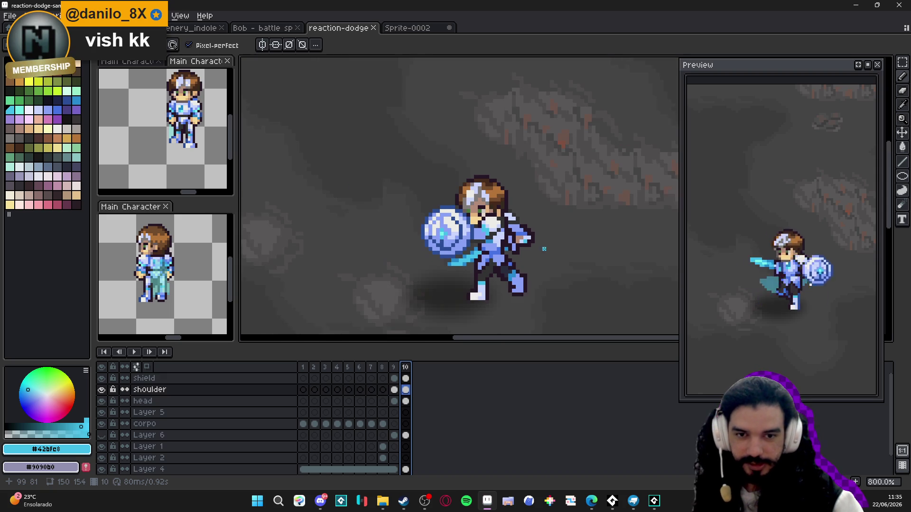
key(ctrl+s)
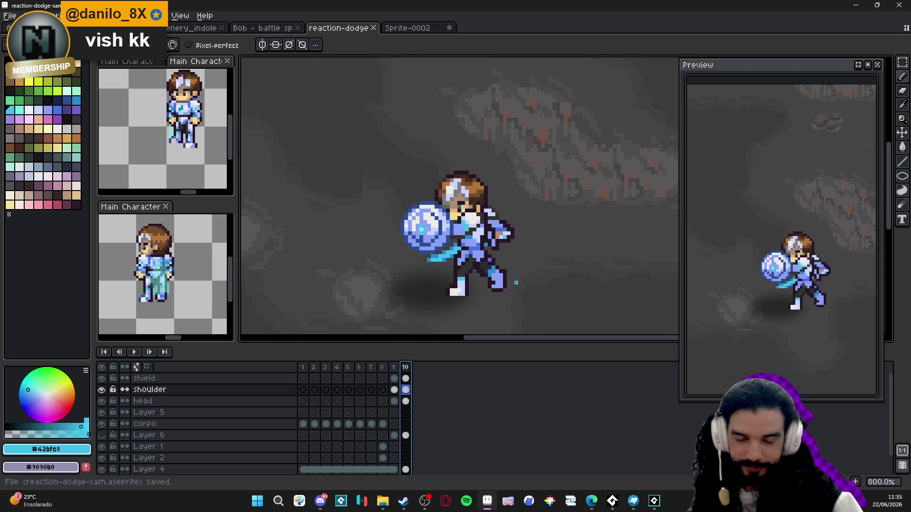
scroll(508, 287, up, 2)
Select a small block of knee pixels and shift it toward the lower right
key(v)
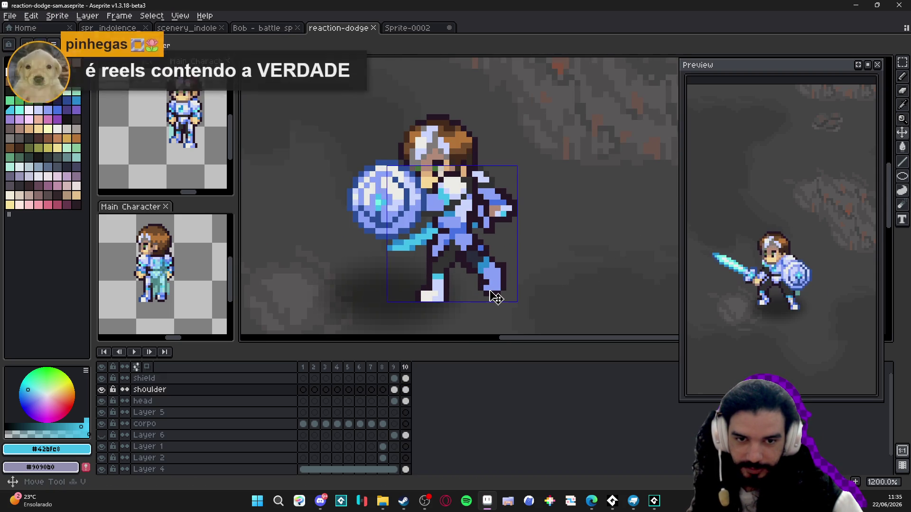
key(b)
scroll(494, 296, up, 1)
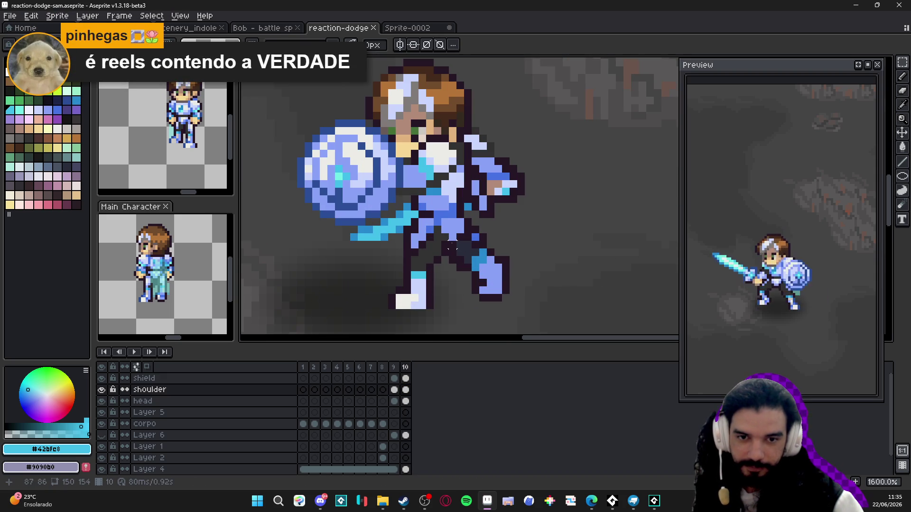
key(m)
drag(467, 242, 459, 253)
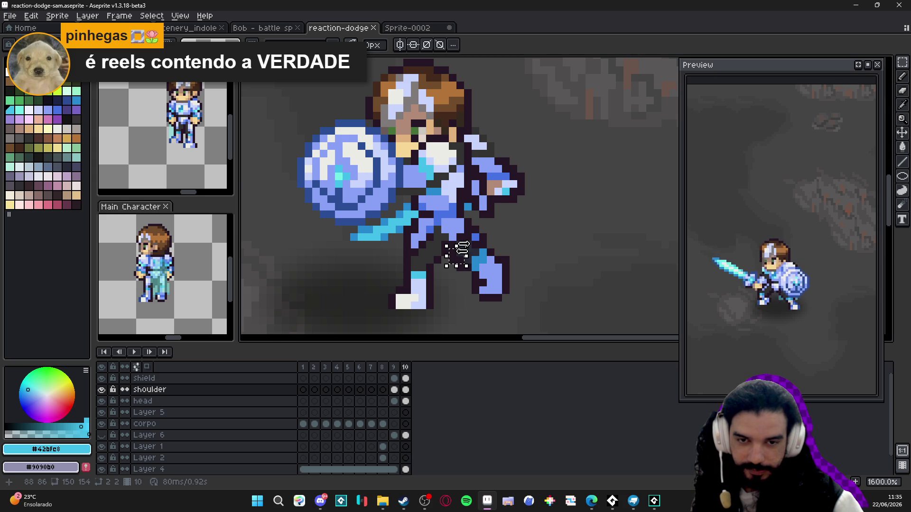
scroll(458, 254, up, 6)
scroll(492, 315, down, 2)
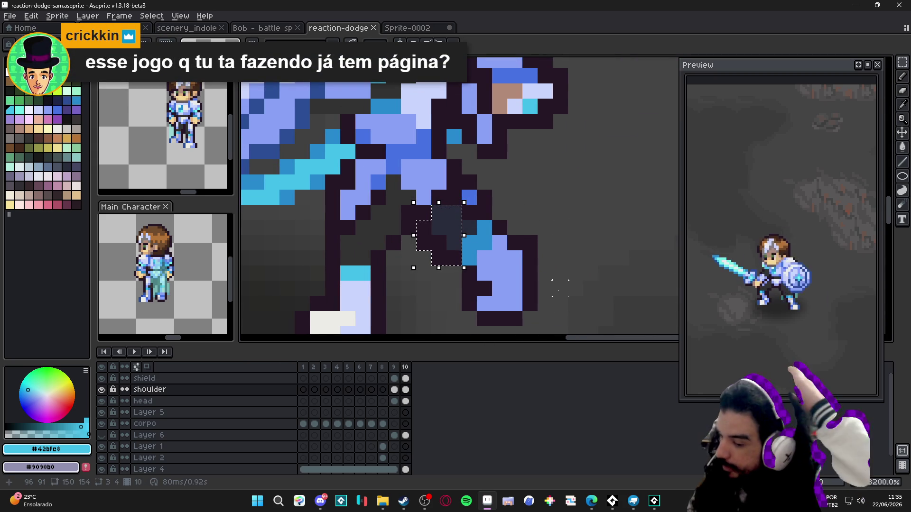
scroll(560, 289, down, 1)
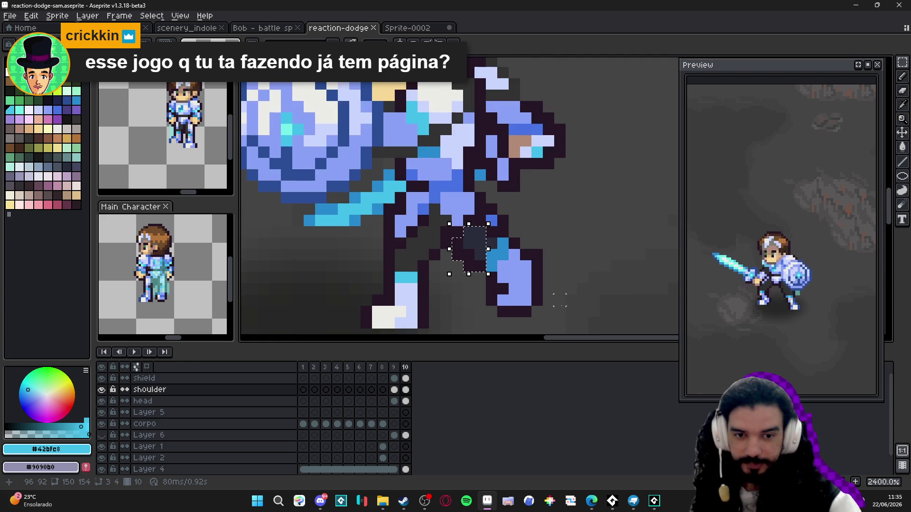
drag(486, 249, 564, 317)
scroll(478, 238, up, 1)
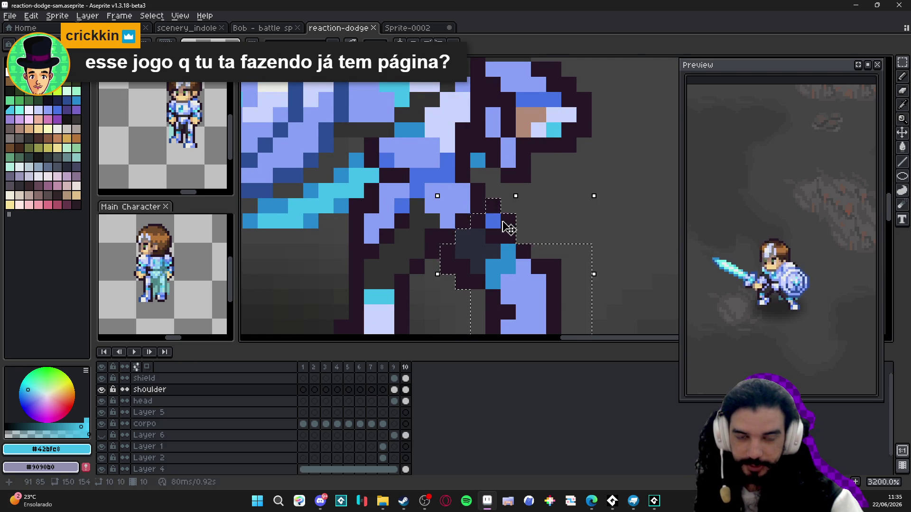
scroll(509, 225, down, 2)
Repaint the knee with a cyan pixel and the sampled dark grey armour shade
key(b)
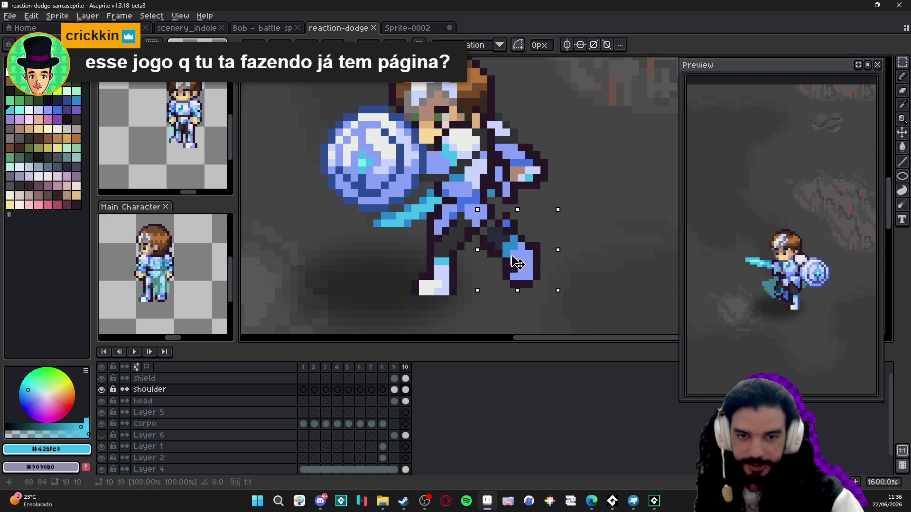
click(476, 239)
scroll(476, 239, up, 1)
alt+click(489, 240)
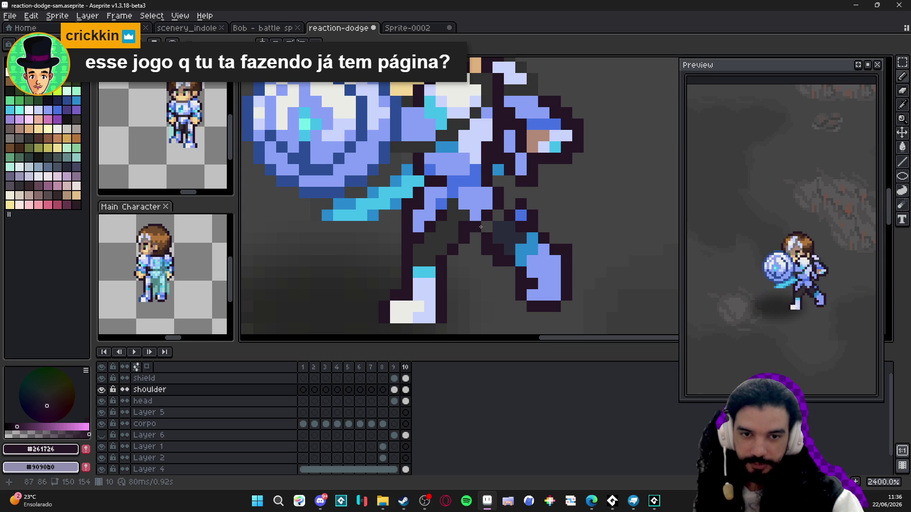
click(488, 226)
alt+click(488, 211)
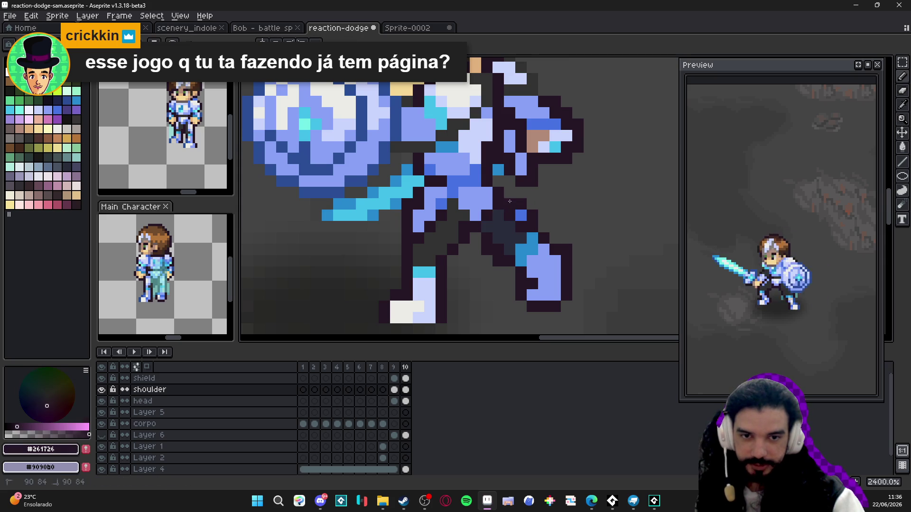
scroll(503, 209, down, 1)
scroll(510, 203, down, 1)
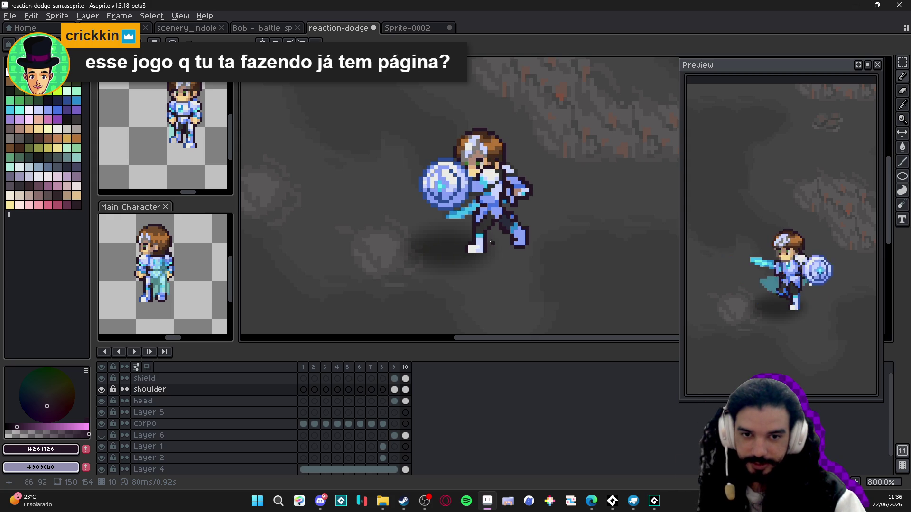
key(v)
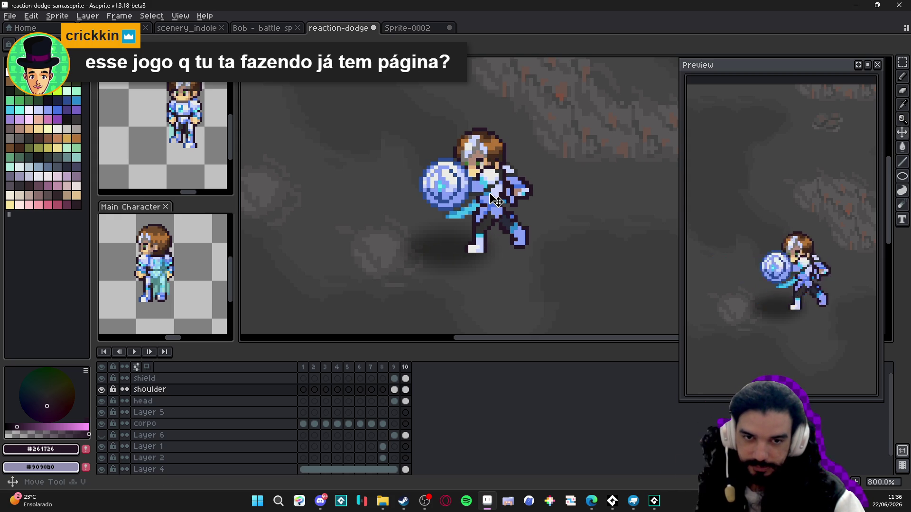
click(394, 368)
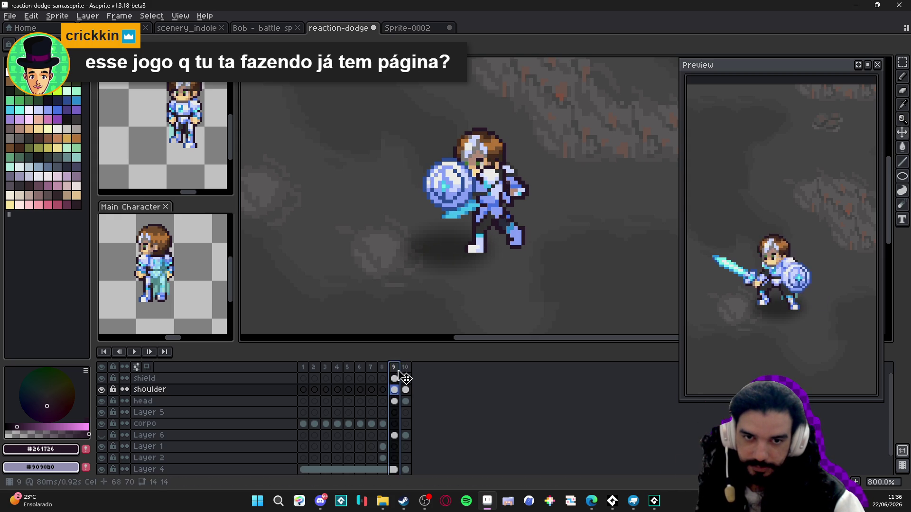
click(407, 367)
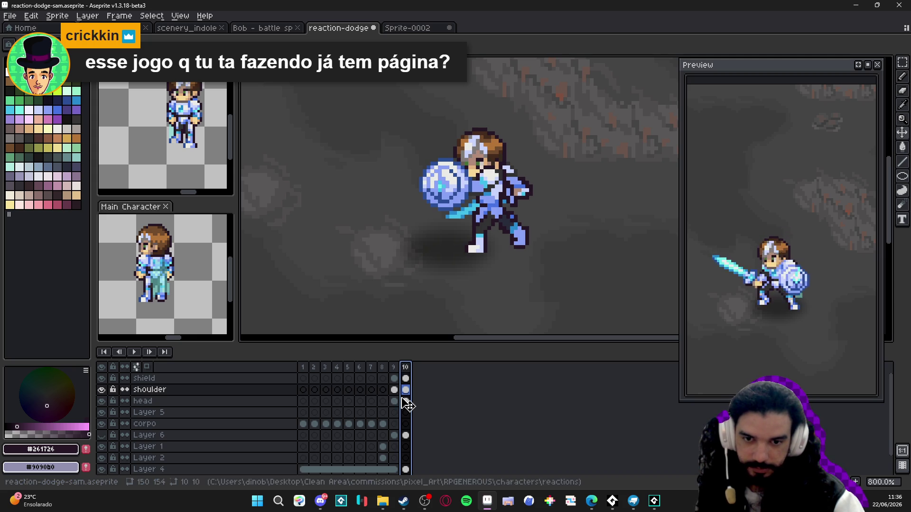
key(Left)
click(409, 368)
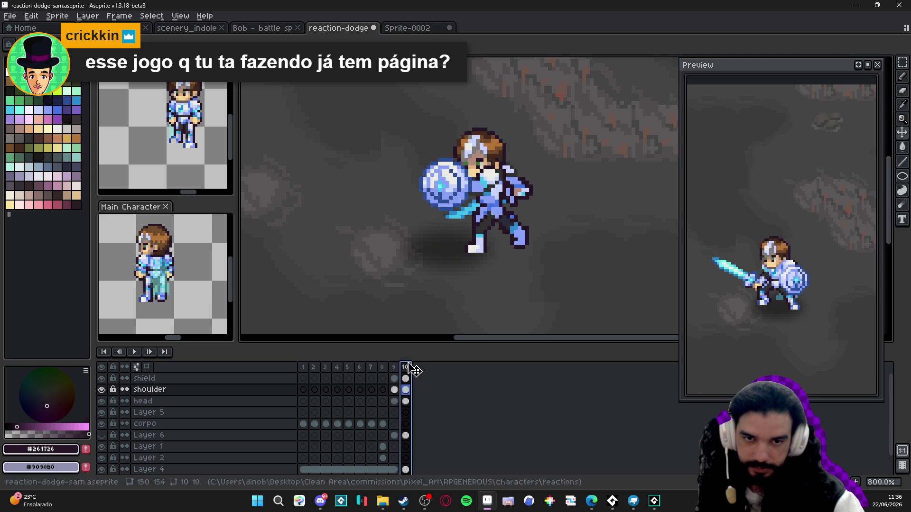
key(v)
scroll(509, 180, up, 2)
key(Escape)
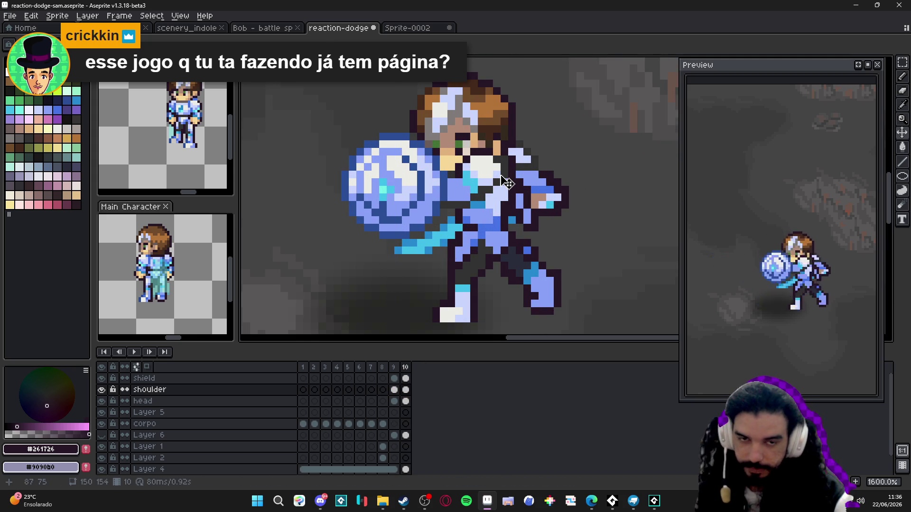
key(m)
Marquee-select the chest area, extend it by extra rows, then deselect
drag(510, 181, 460, 153)
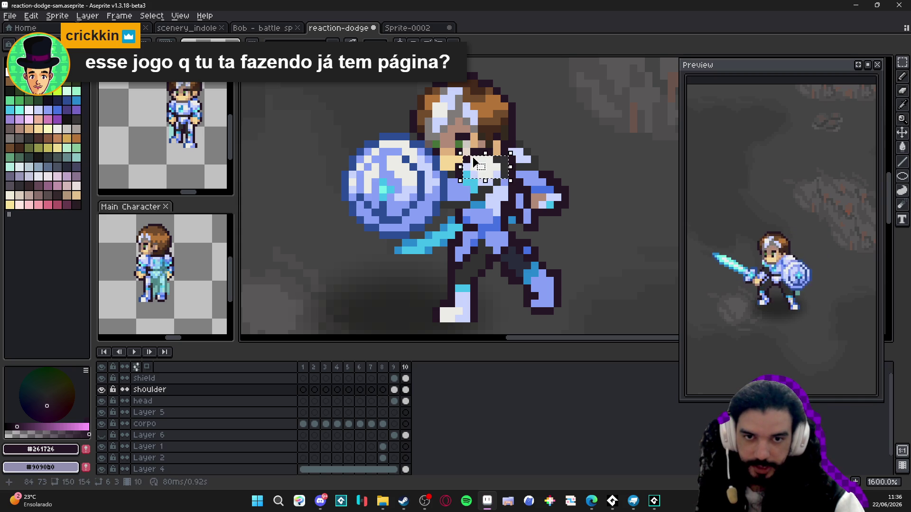
scroll(474, 164, up, 5)
mouse_move(476, 239)
mouse_down()
mouse_move(543, 239)
mouse_move(470, 238)
mouse_up()
drag(529, 254, 437, 274)
drag(456, 182, 427, 223)
scroll(493, 226, down, 3)
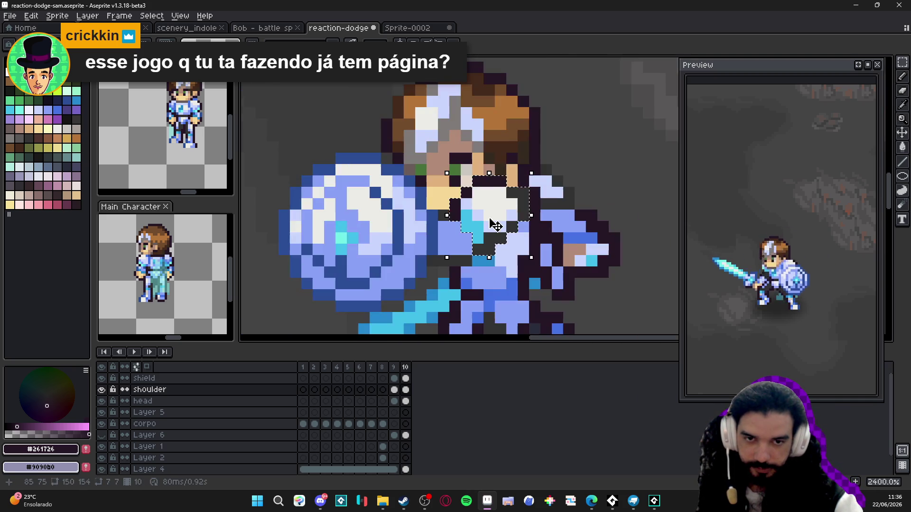
key(ctrl+d)
Repaint three dark chest pixels in the light armour blue #8aa1f6
key(b)
scroll(527, 223, up, 1)
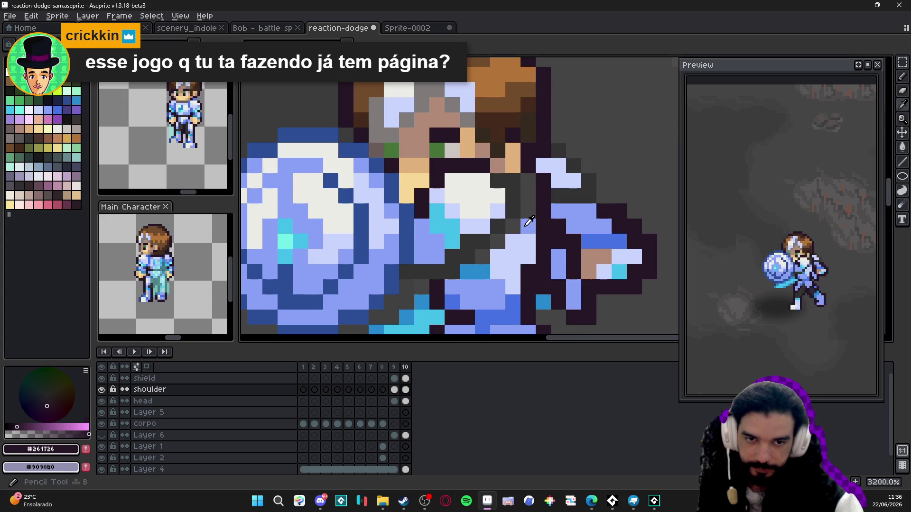
alt+click(512, 239)
click(497, 241)
click(482, 256)
click(526, 224)
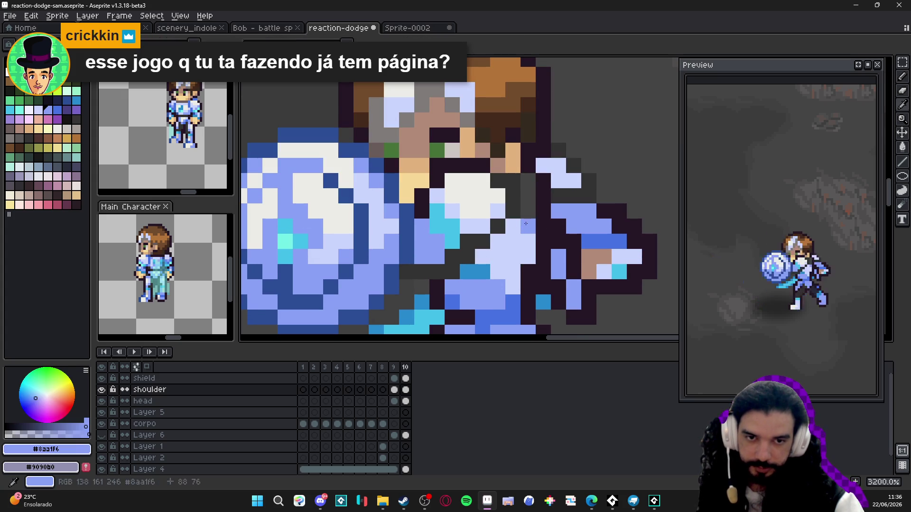
scroll(526, 223, down, 1)
scroll(526, 230, down, 3)
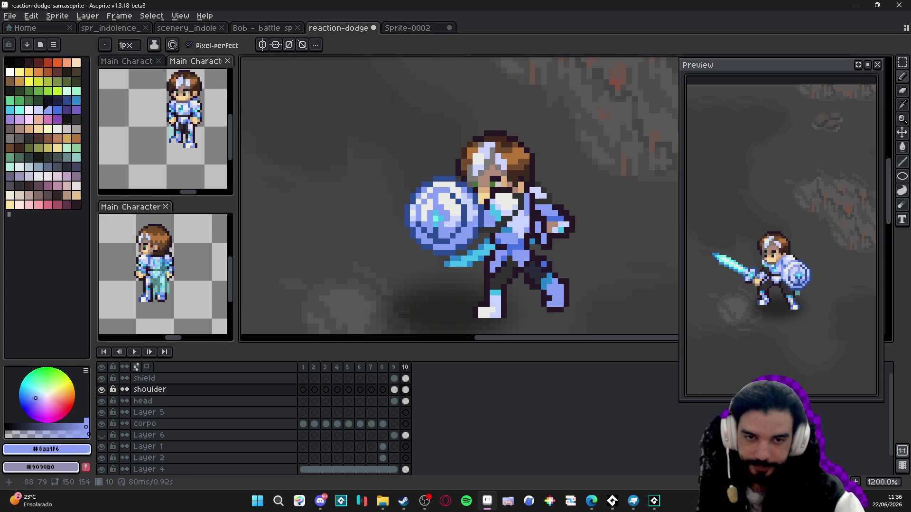
scroll(524, 228, up, 1)
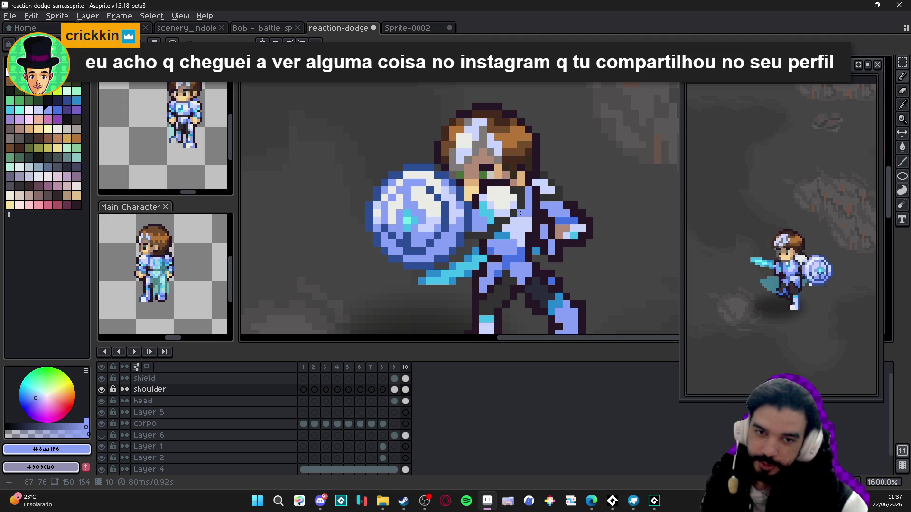
scroll(572, 265, down, 3)
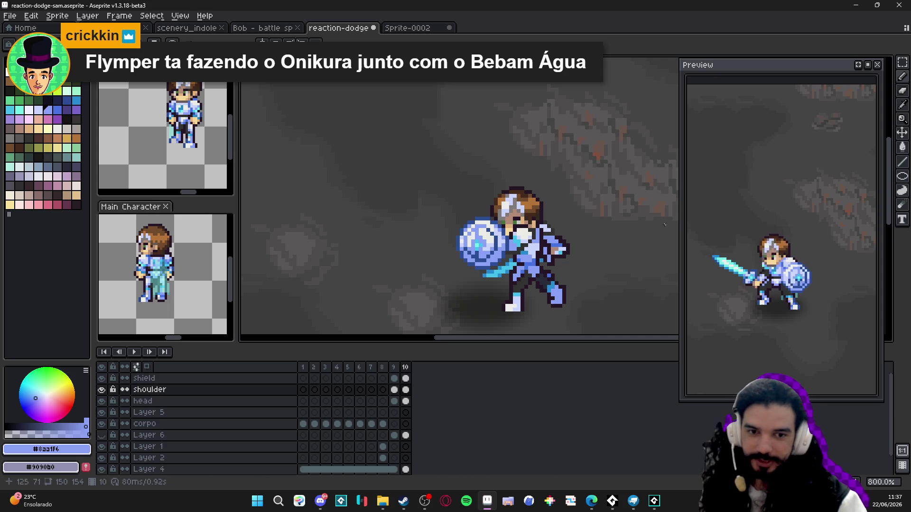
scroll(526, 256, up, 3)
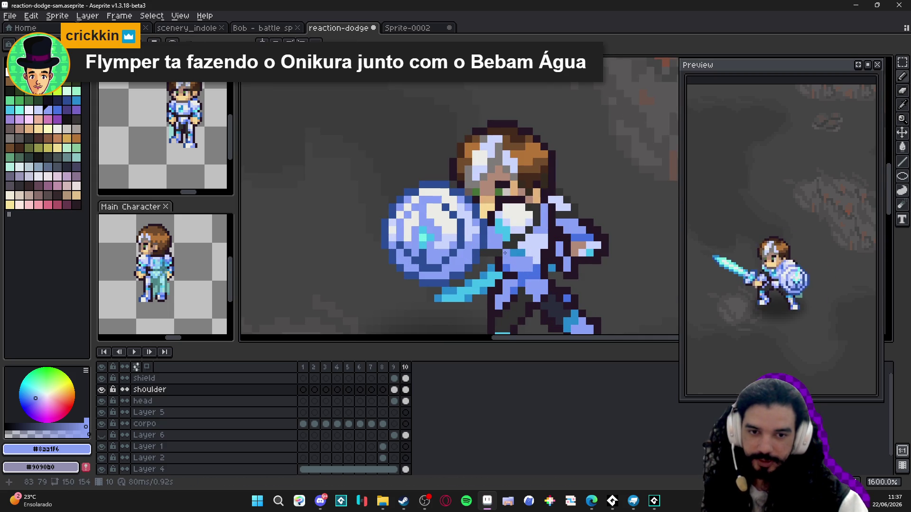
scroll(518, 245, down, 1)
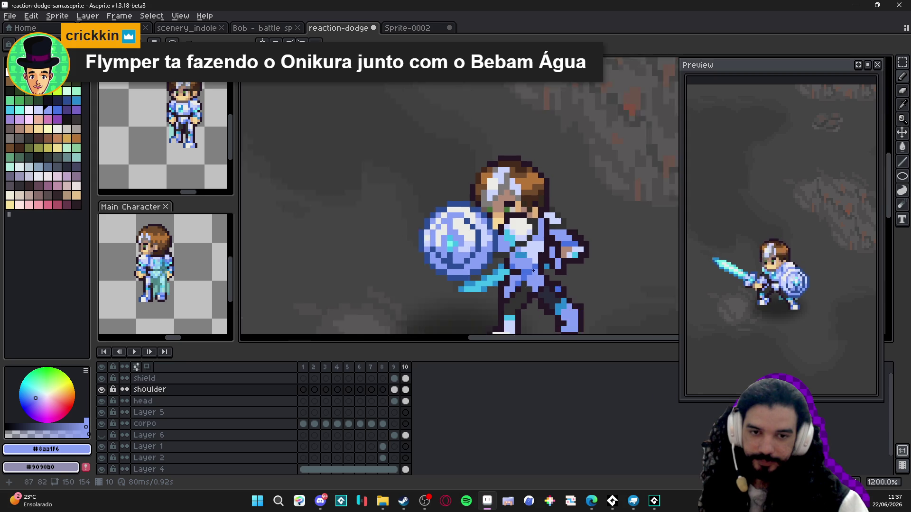
Sample the light and mid-blue chest colours while comparing frames 9 and 10
alt+click(524, 255)
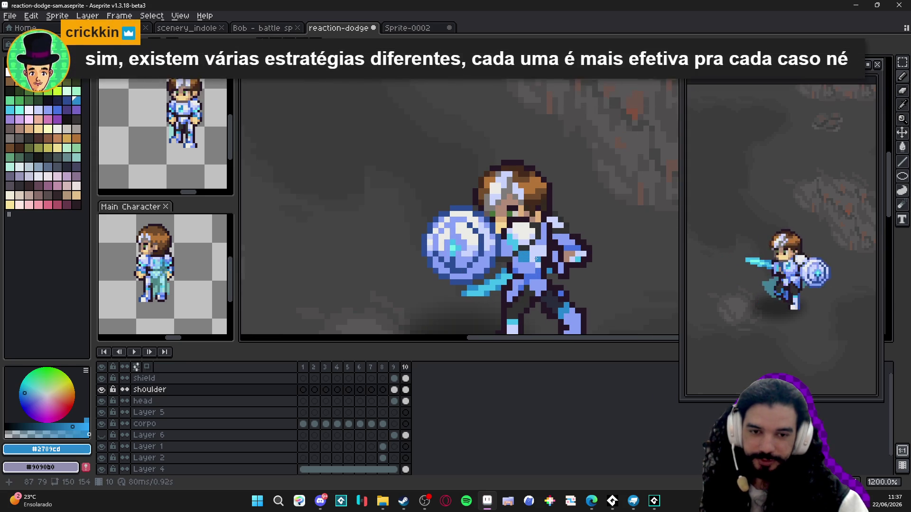
scroll(525, 255, down, 1)
click(397, 369)
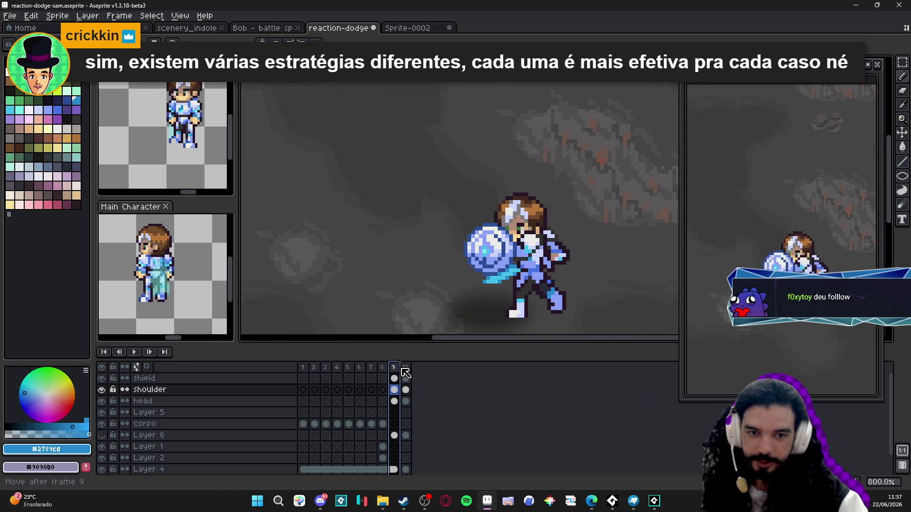
click(406, 367)
scroll(516, 277, up, 2)
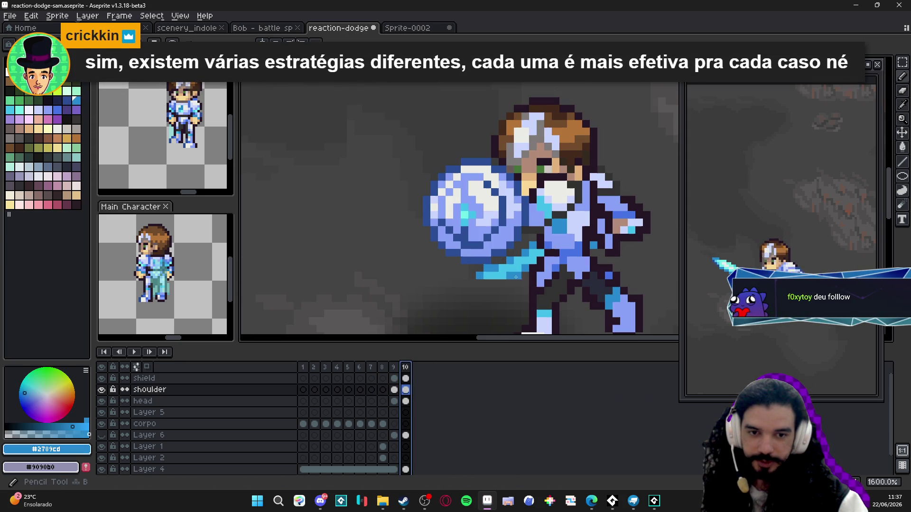
alt+click(565, 224)
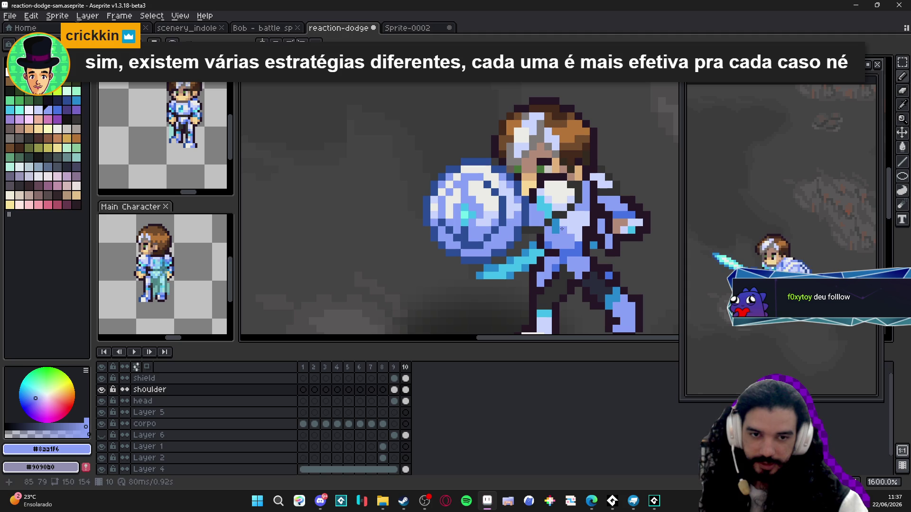
alt+click(549, 230)
scroll(563, 257, down, 1)
scroll(521, 289, right, 1)
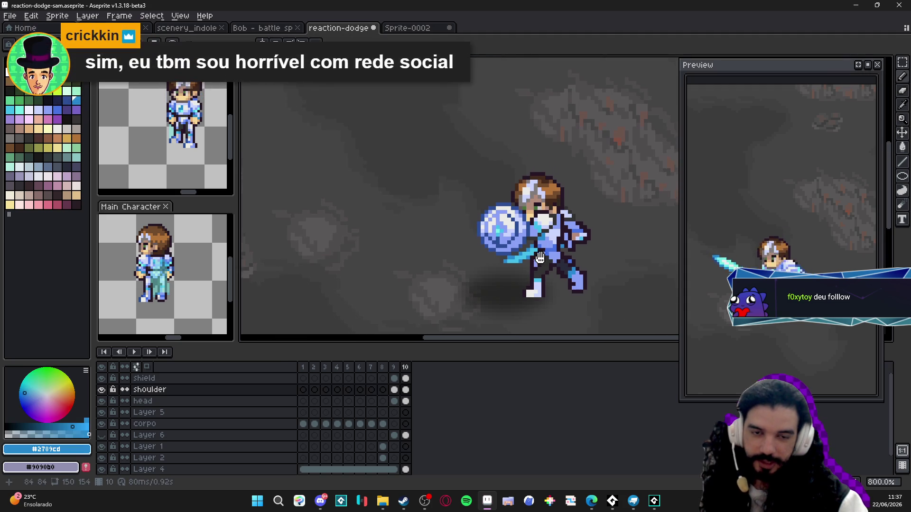
Select all of frame 10 and save the animation
click(406, 368)
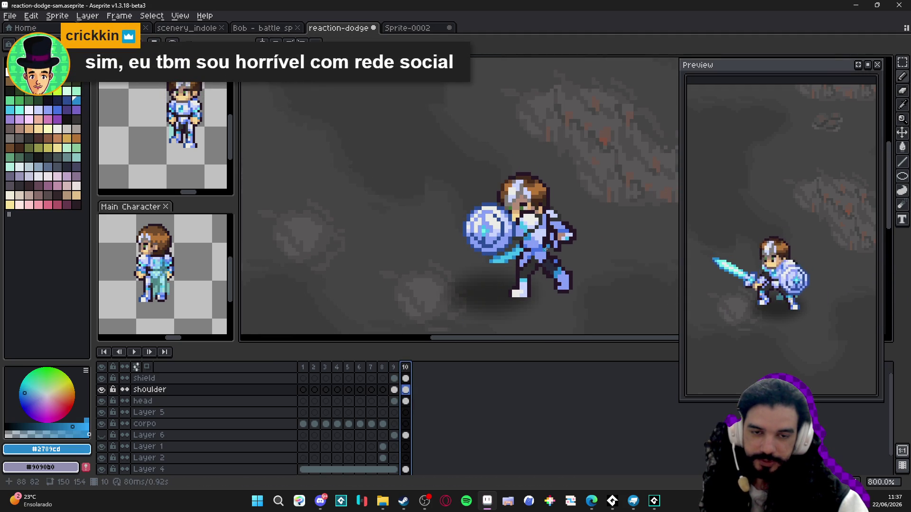
scroll(551, 235, down, 1)
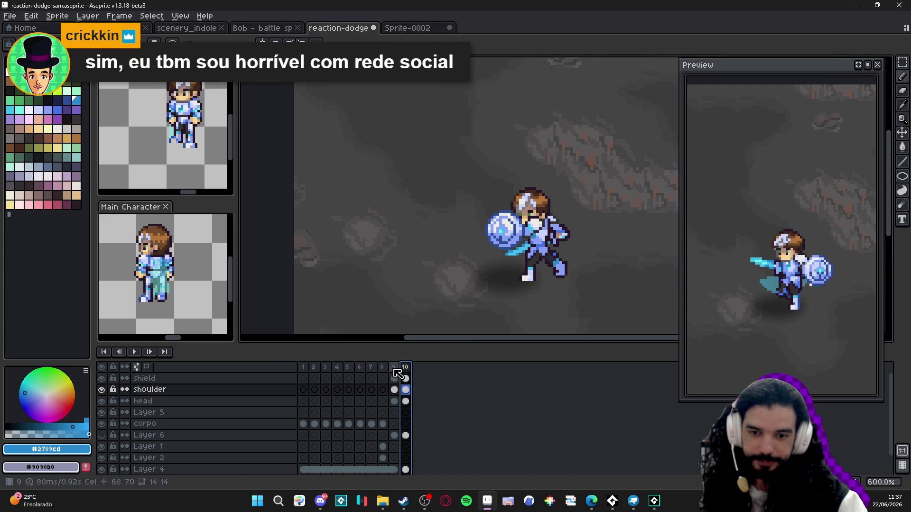
scroll(503, 257, right, 1)
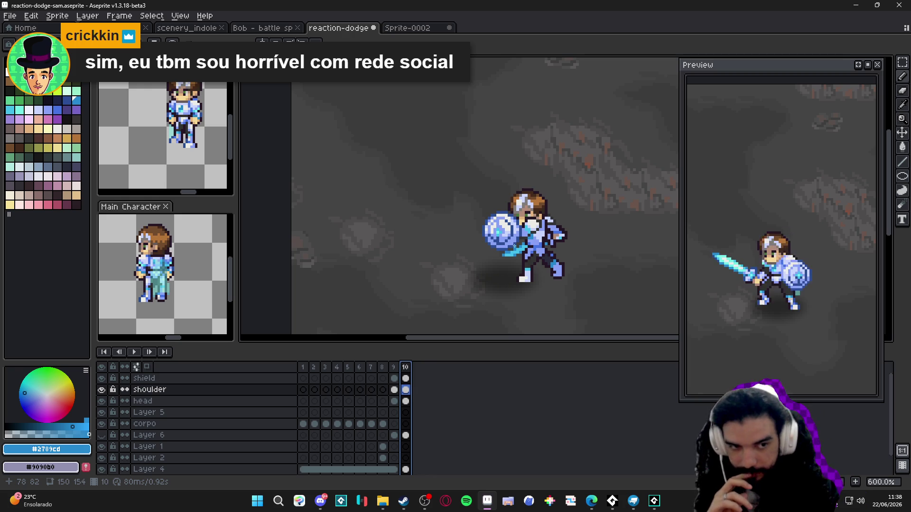
scroll(514, 246, right, 1)
scroll(511, 247, right, 1)
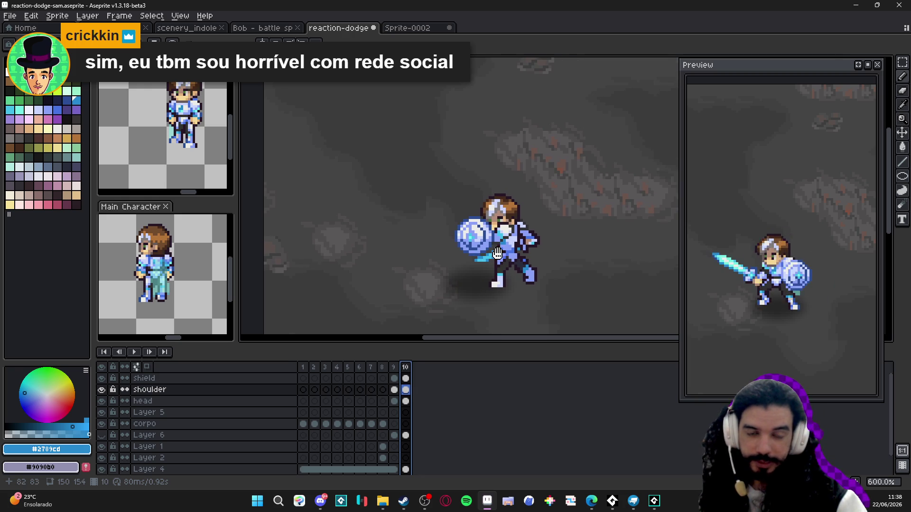
key(ctrl+s)
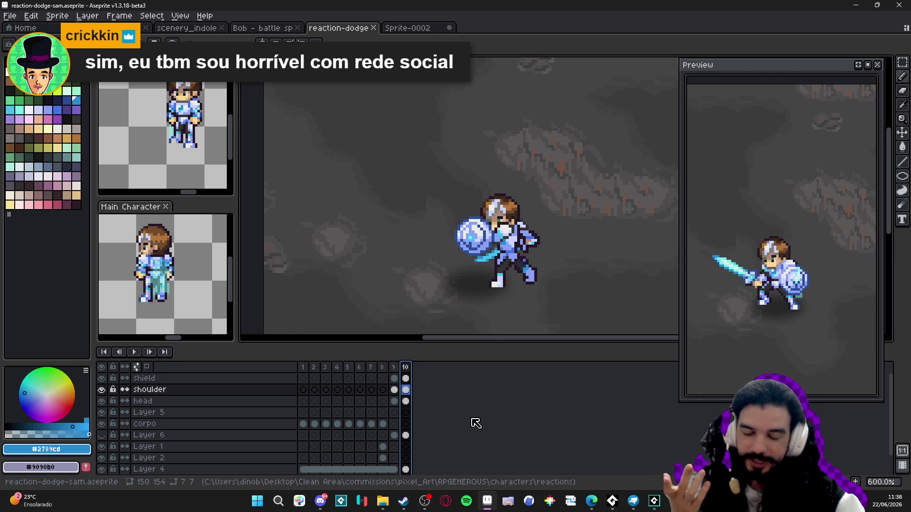
Nudge the knight in frame 10 one pixel left to match frame 9, and save
click(395, 369)
click(405, 368)
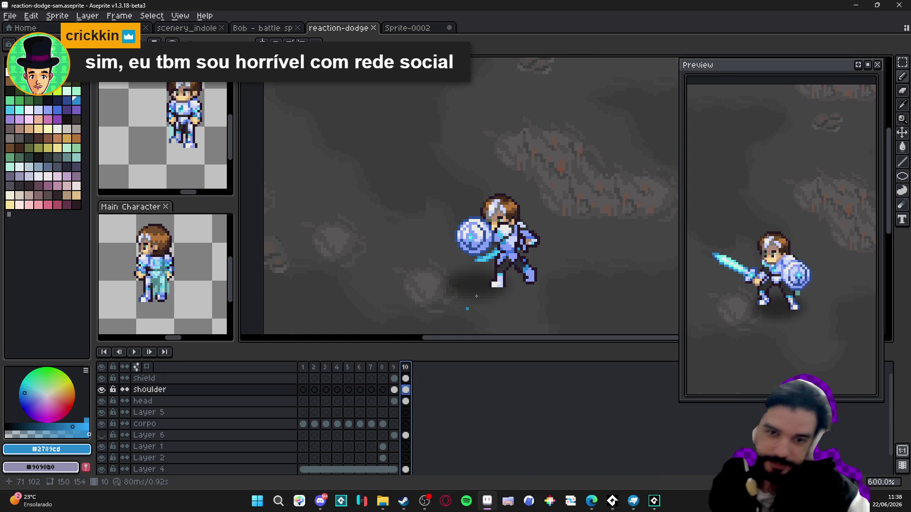
scroll(486, 221, up, 7)
alt+click(486, 221)
scroll(486, 220, down, 4)
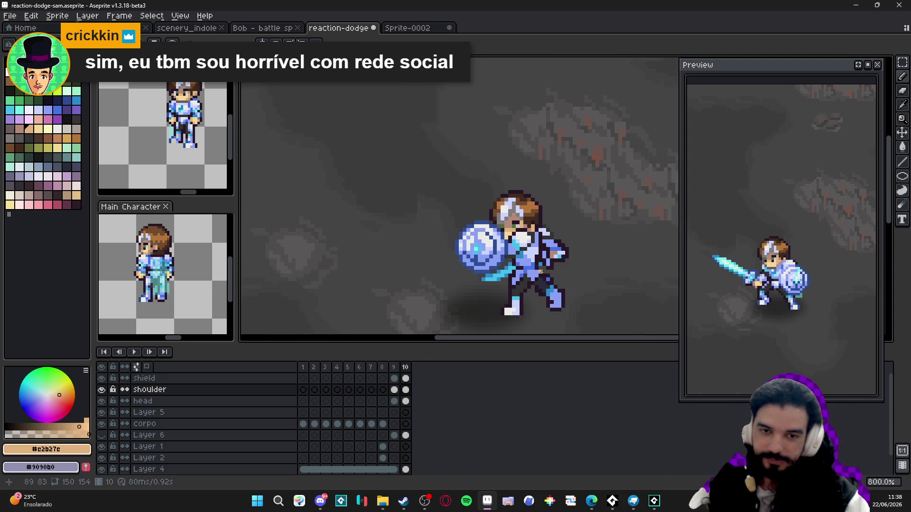
click(401, 368)
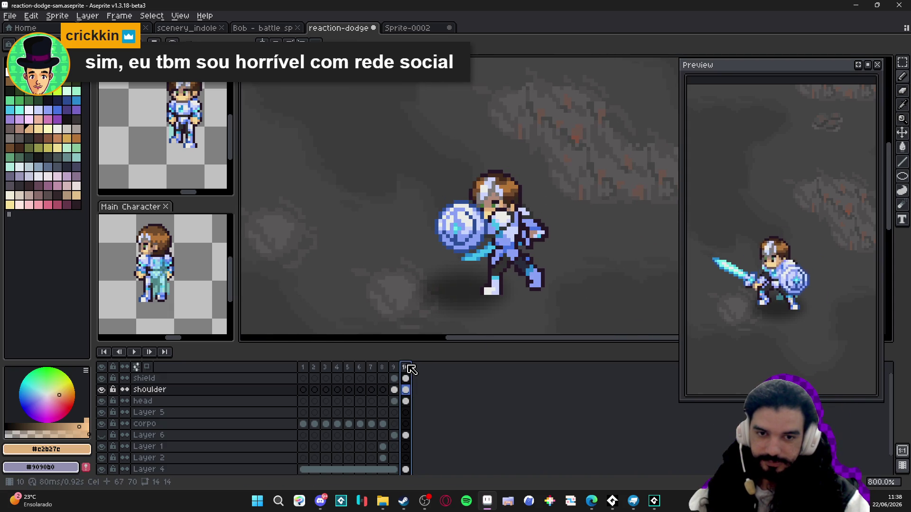
click(396, 374)
click(405, 368)
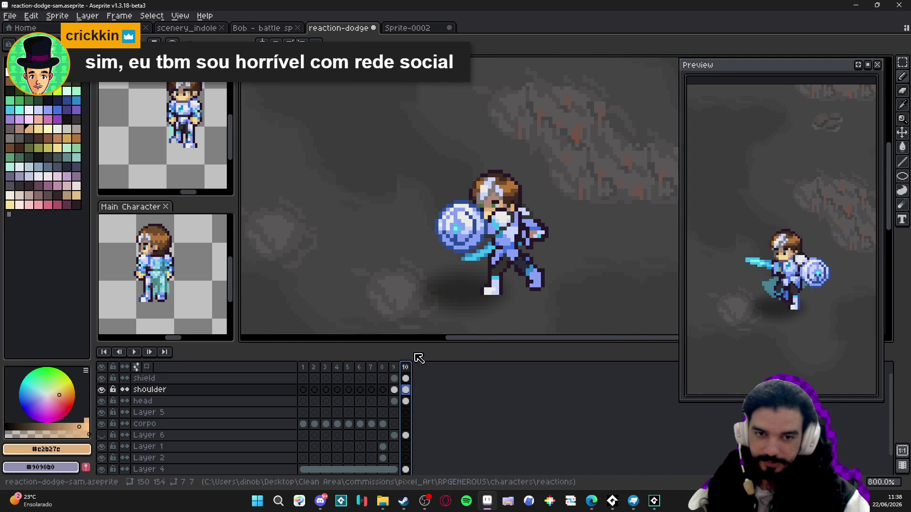
drag(458, 271, 452, 269)
key(ctrl+s)
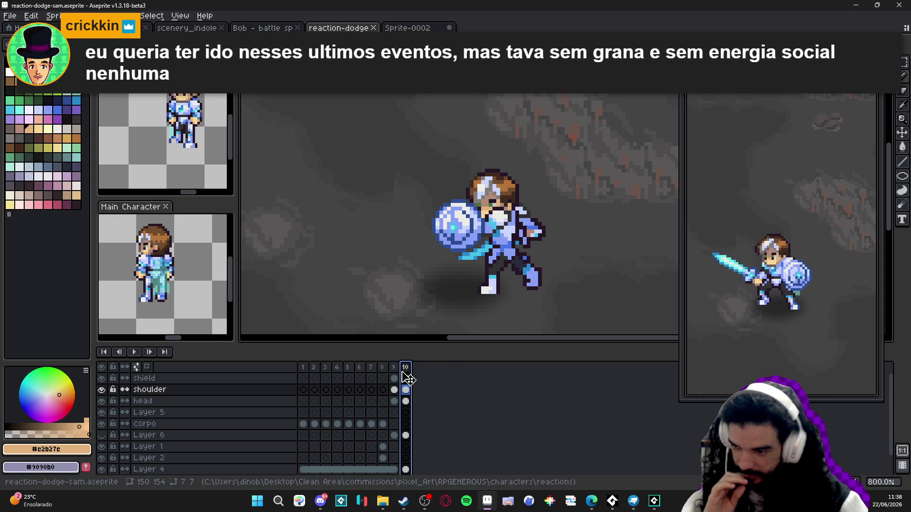
Flip back and forth between frames 9 and 10 to check the new alignment
key(Left)
key(Right)
key(Left)
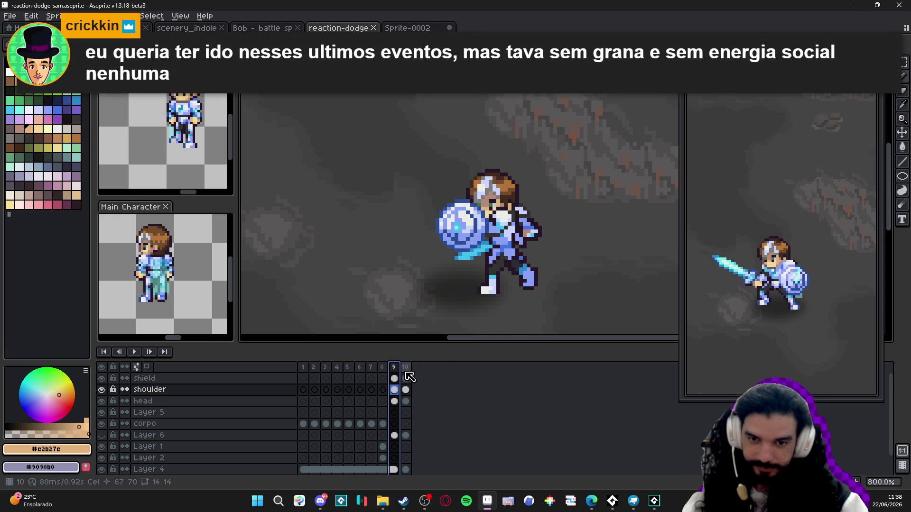
key(Right)
key(Left)
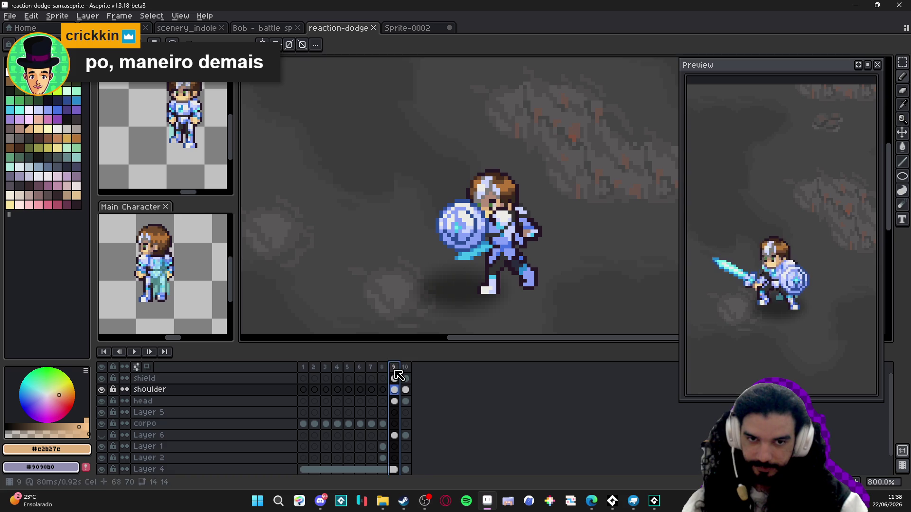
key(Right)
key(Left)
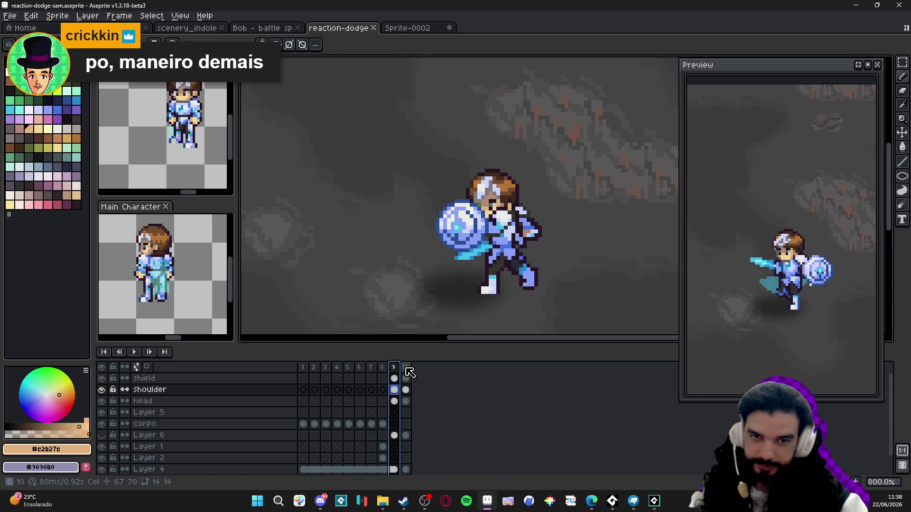
key(Right)
scroll(501, 196, up, 3)
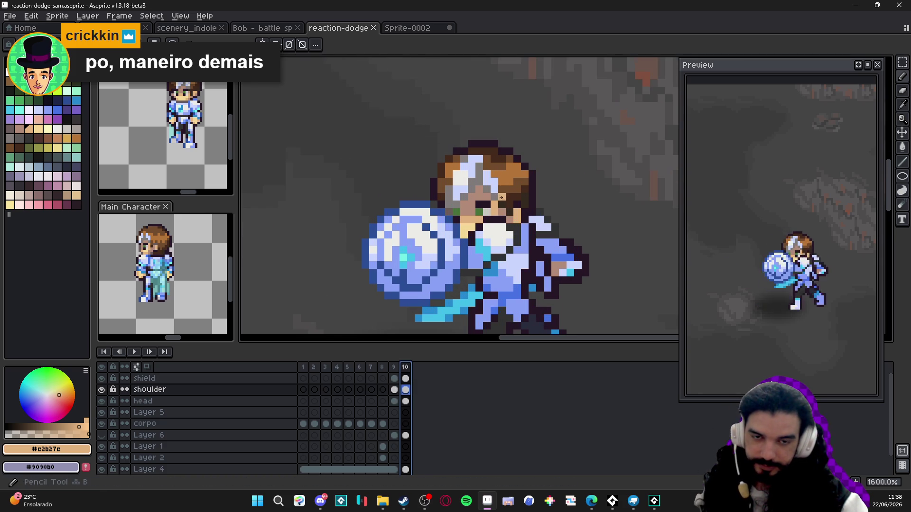
Sample the dark outline colour and keep comparing frame 9 against frame 10
key(Left)
click(405, 368)
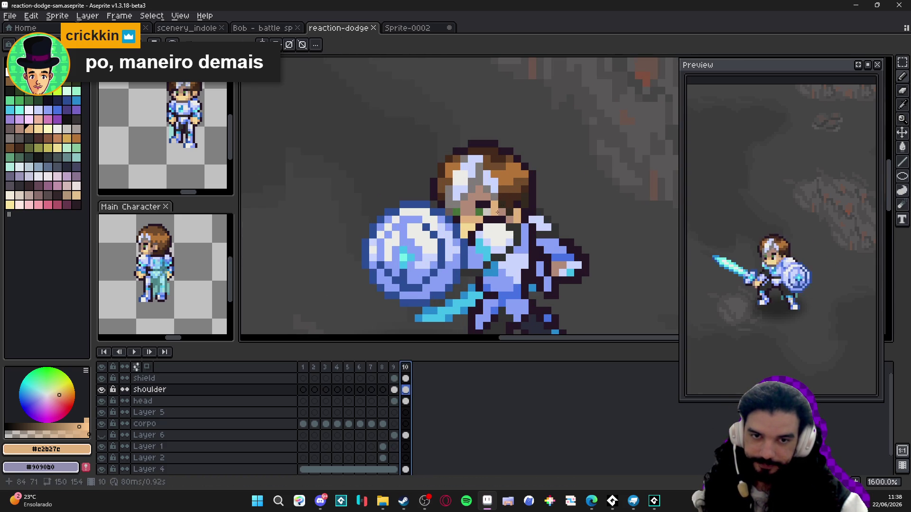
alt+click(480, 222)
scroll(480, 222, down, 3)
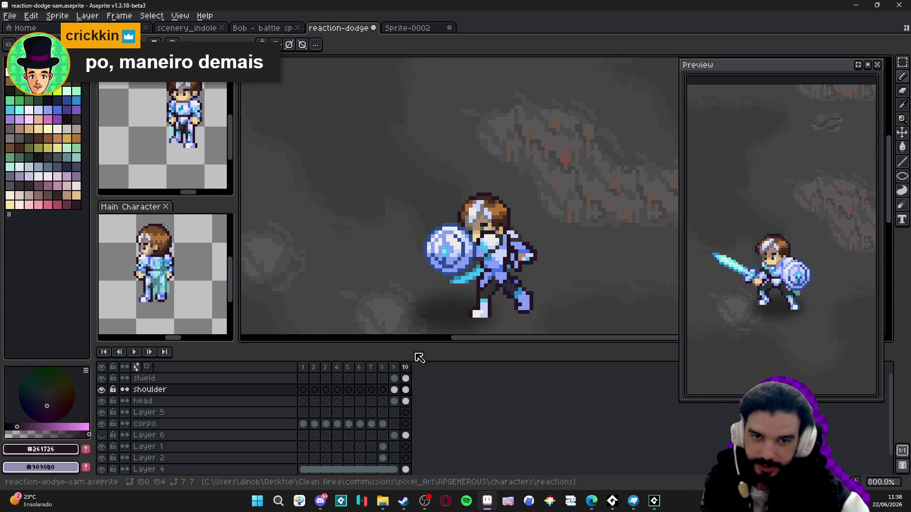
click(395, 368)
click(405, 368)
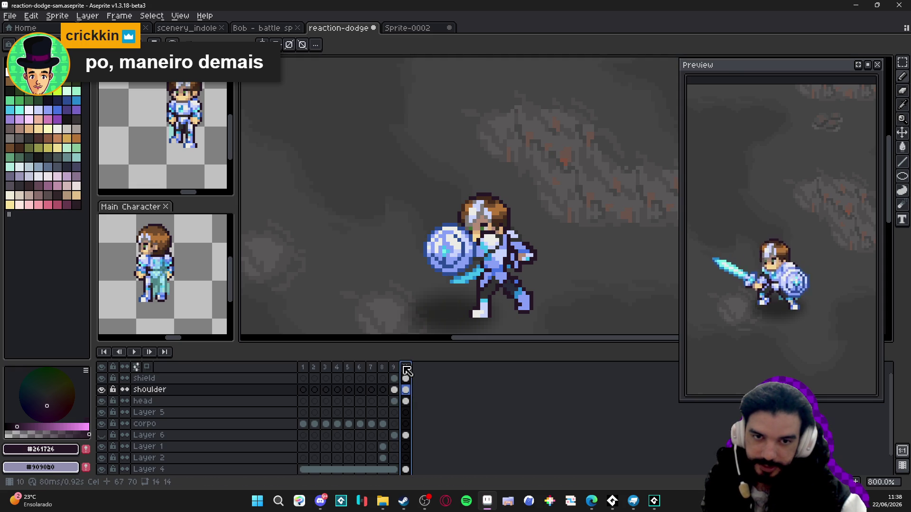
scroll(492, 261, down, 2)
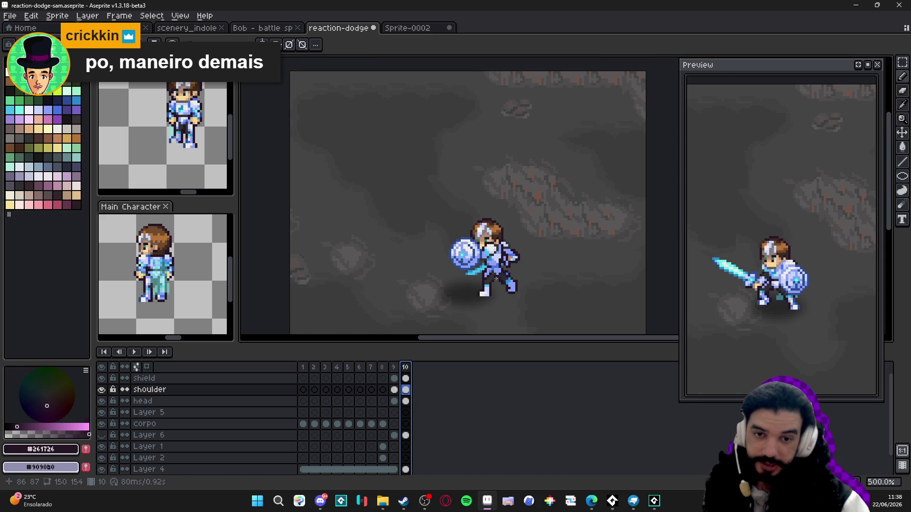
click(394, 368)
click(411, 370)
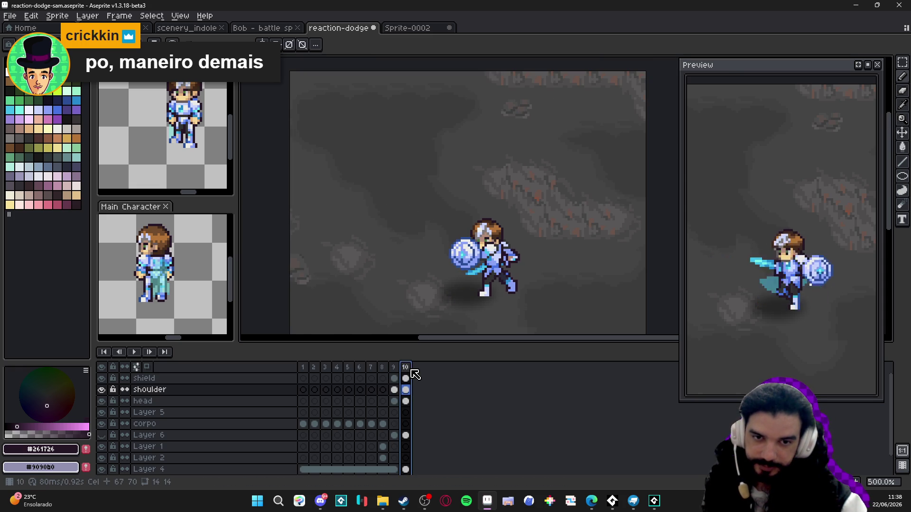
click(394, 368)
click(405, 368)
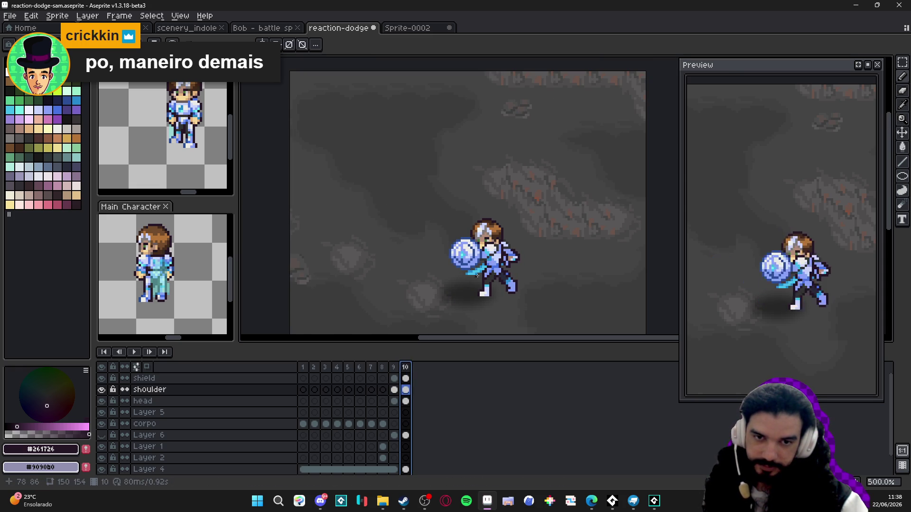
click(393, 368)
click(405, 367)
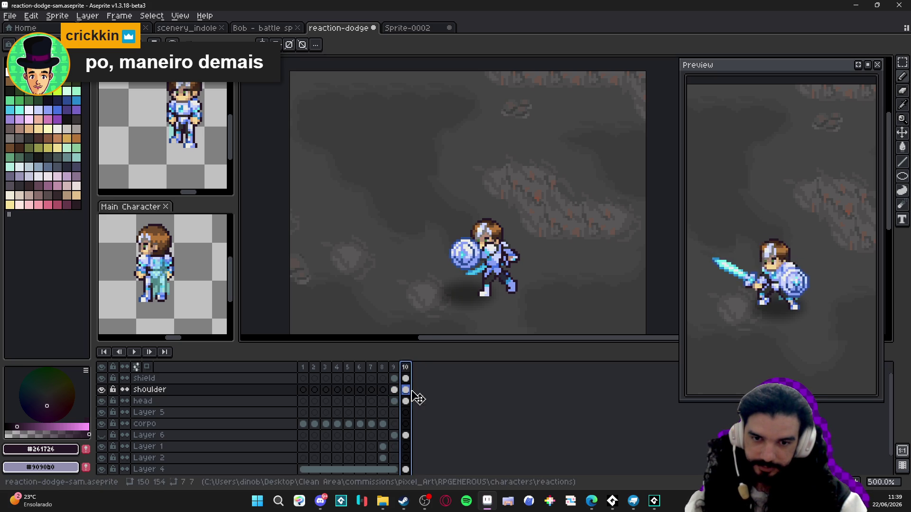
Set frame 10's duration to 100 ms
double_click(406, 367)
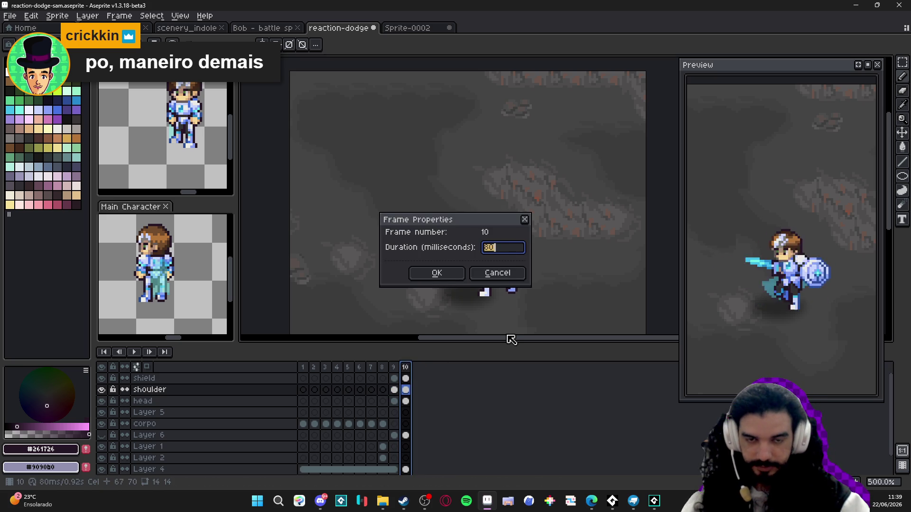
text(100)
key(Return)
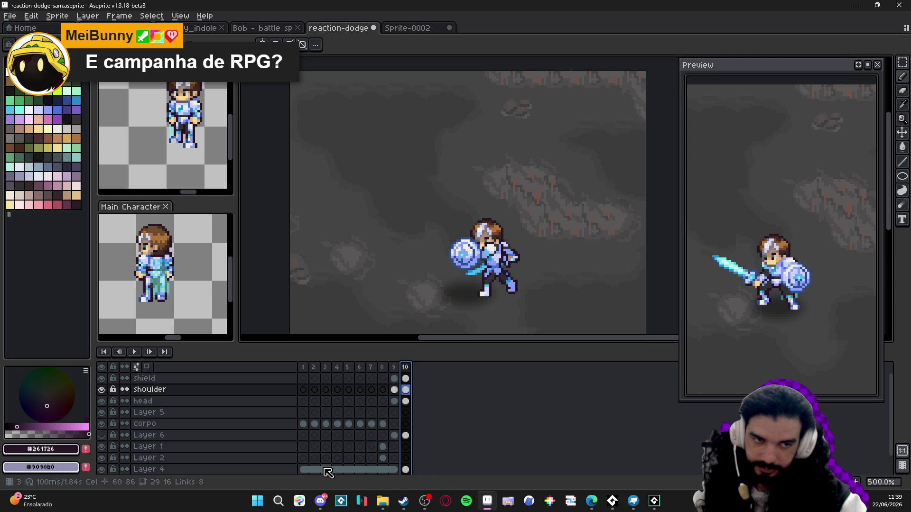
Set frame 8's duration to 200 ms
click(383, 368)
double_click(385, 368)
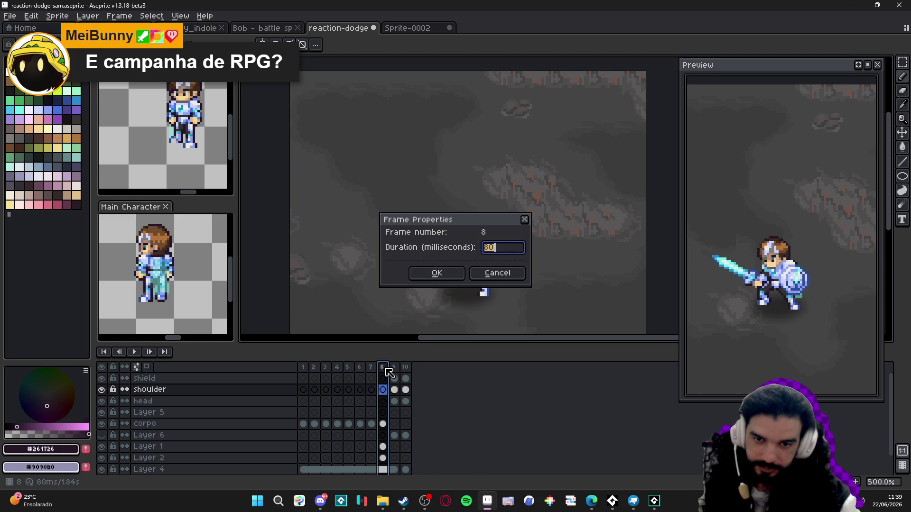
text(000)
key(Return)
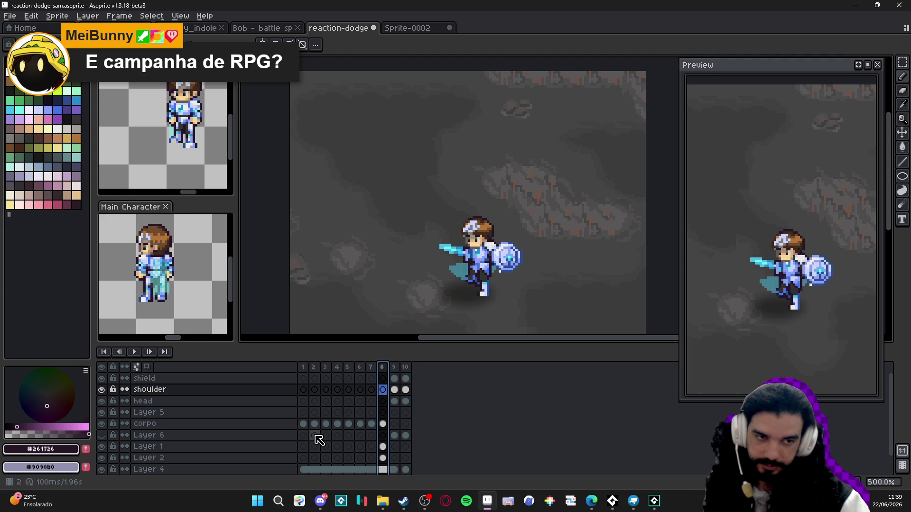
Go to frame 9 on the head layer after comparing it with frame 8
click(393, 368)
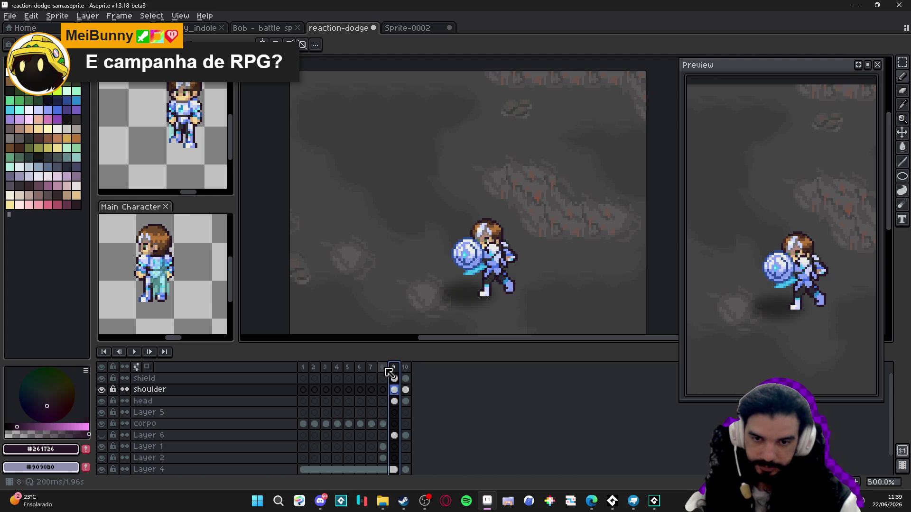
click(383, 369)
click(395, 368)
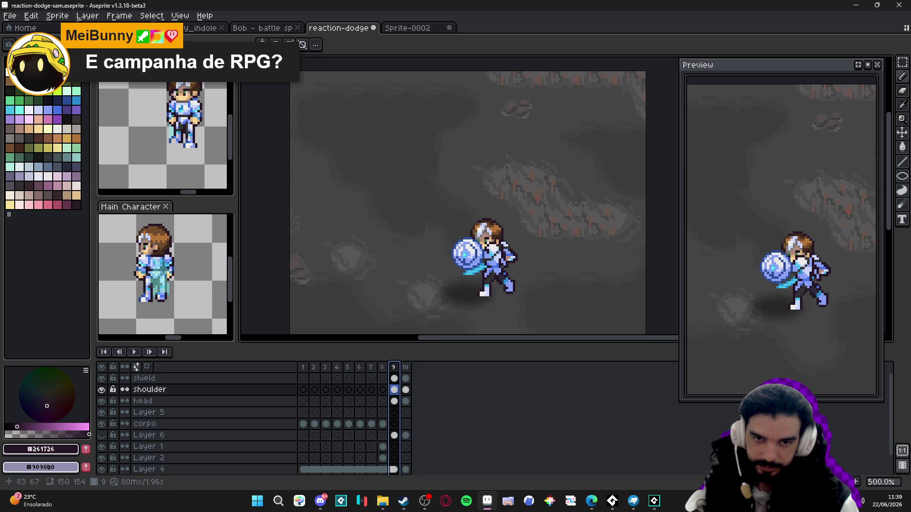
scroll(486, 232, up, 4)
ctrl+click(489, 234)
scroll(490, 235, up, 3)
Sample the head grey, helmet lavender, hair browns and light blue highlight colours
alt+click(490, 235)
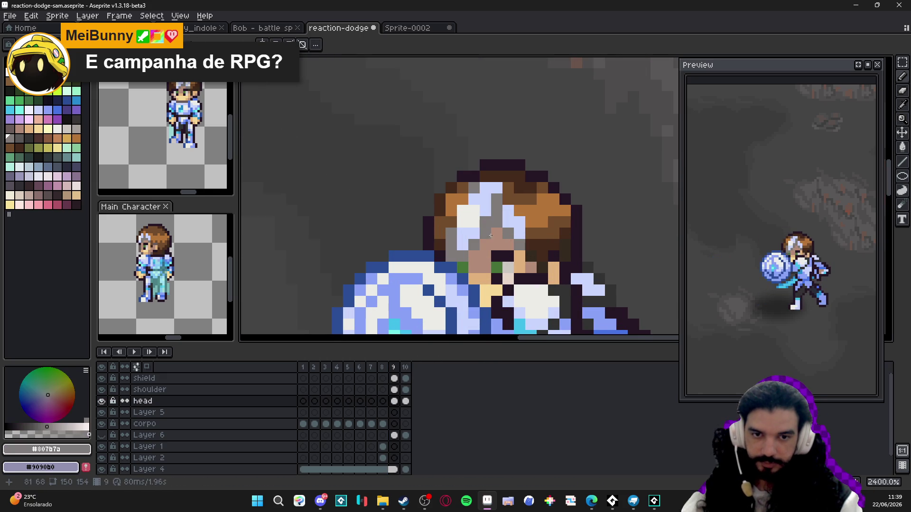
alt+click(485, 233)
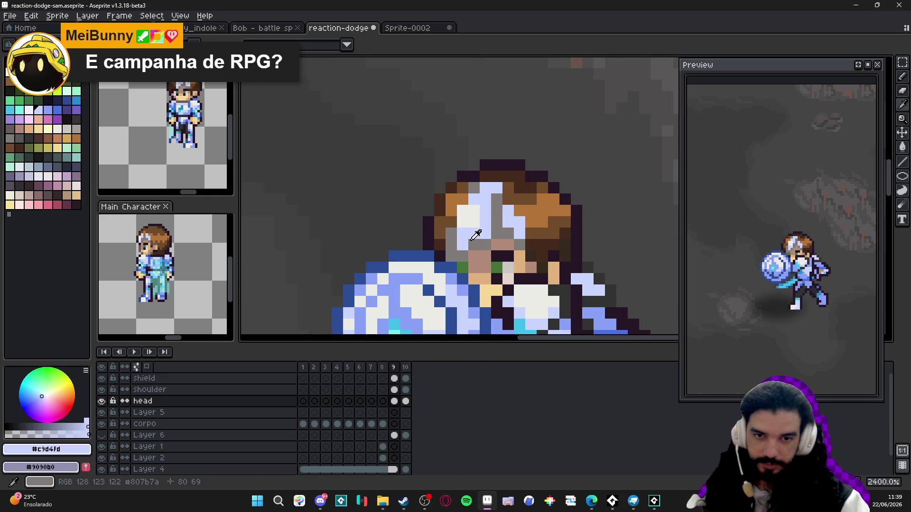
alt+click(476, 234)
alt+click(479, 236)
alt+click(466, 256)
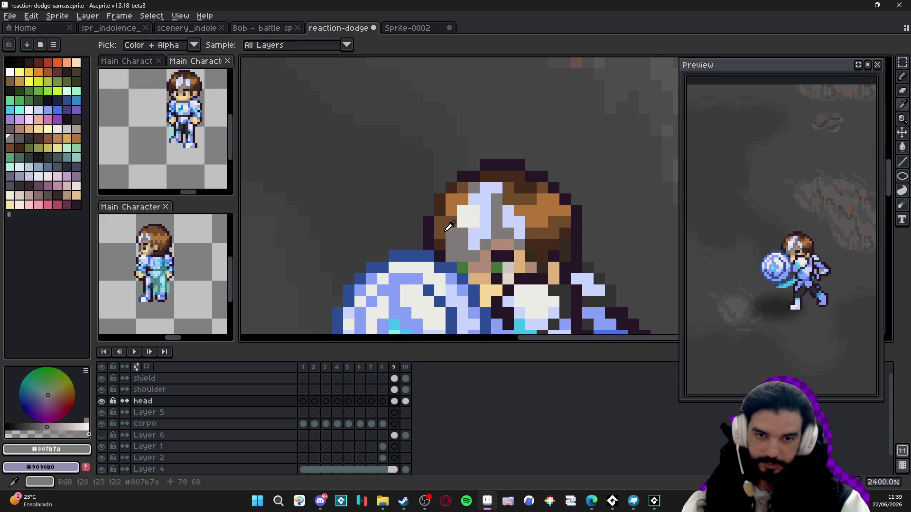
alt+click(449, 234)
alt+click(440, 256)
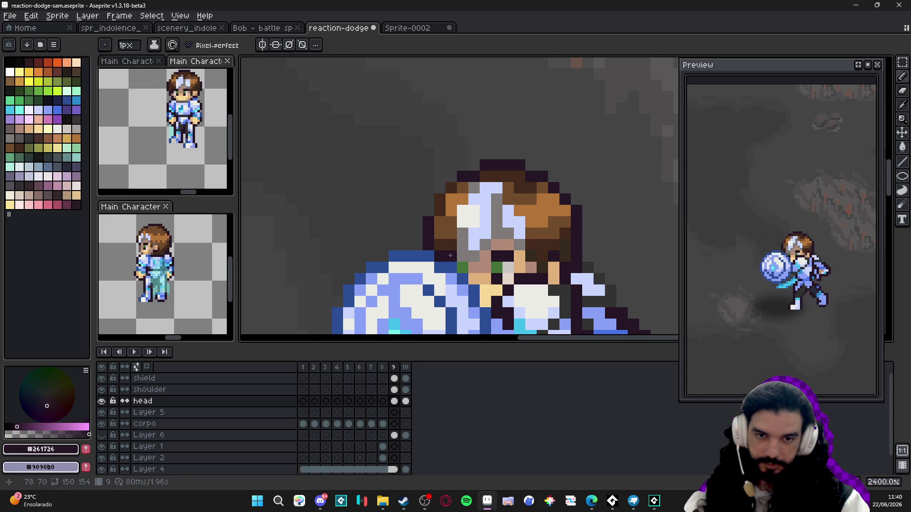
alt+click(463, 206)
click(474, 197)
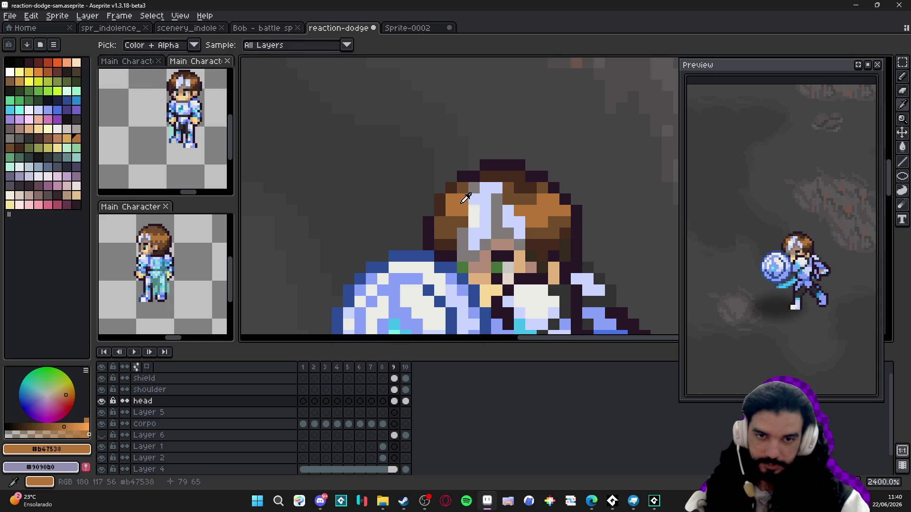
alt+click(468, 187)
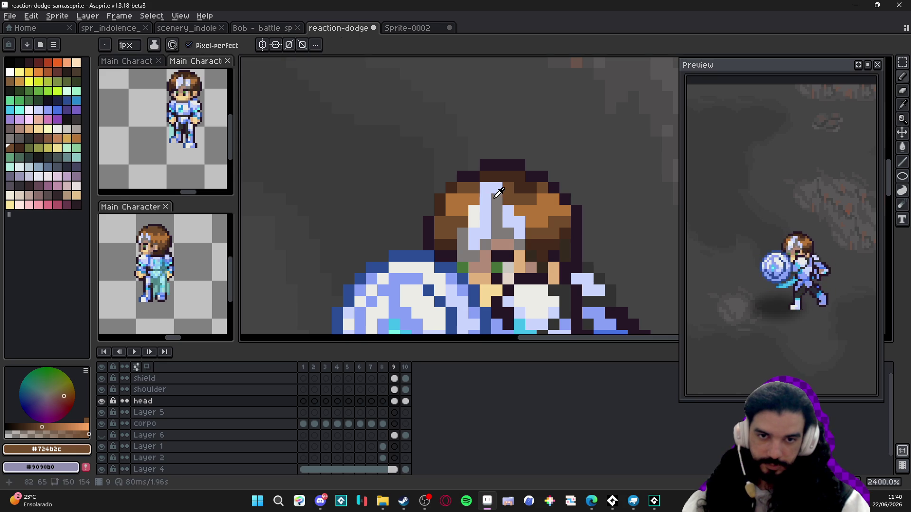
alt+click(495, 199)
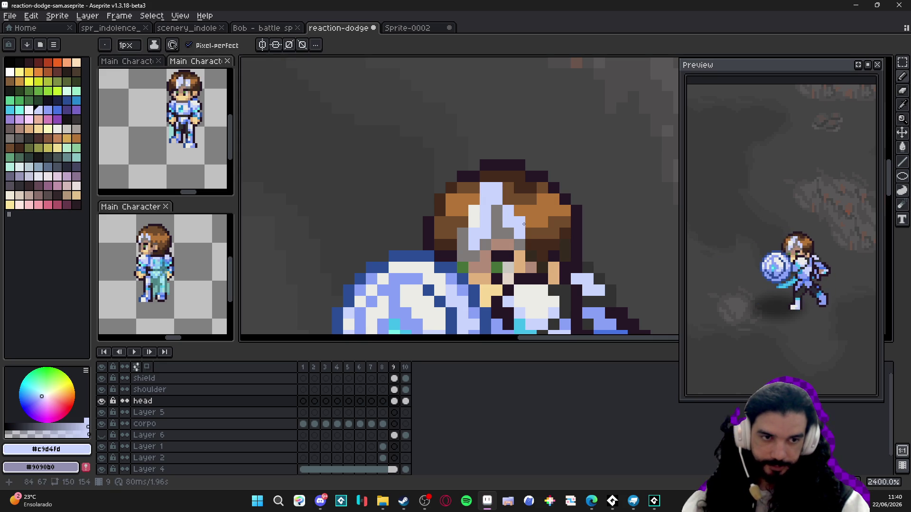
Repaint several frame 9 hair pixels grey and light blue, then compare with frame 8
click(393, 367)
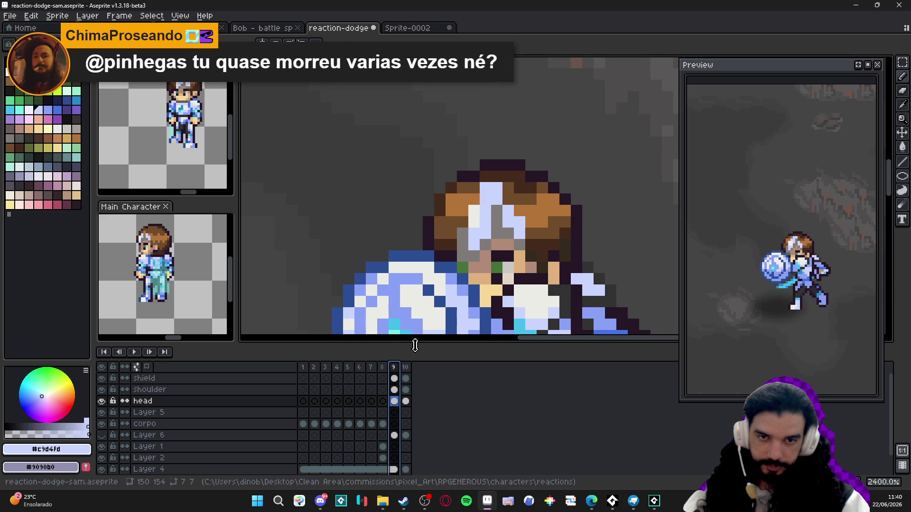
alt+click(497, 233)
click(508, 222)
click(518, 234)
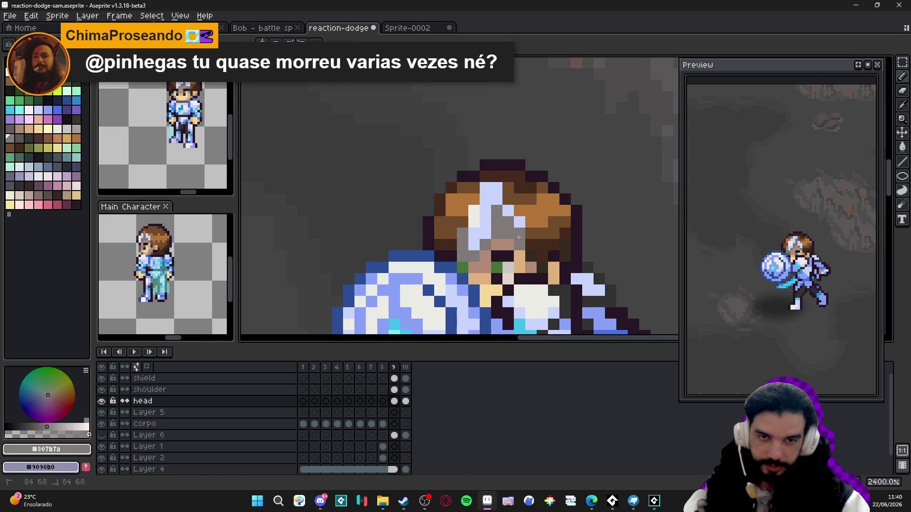
alt+click(519, 219)
click(525, 223)
click(531, 222)
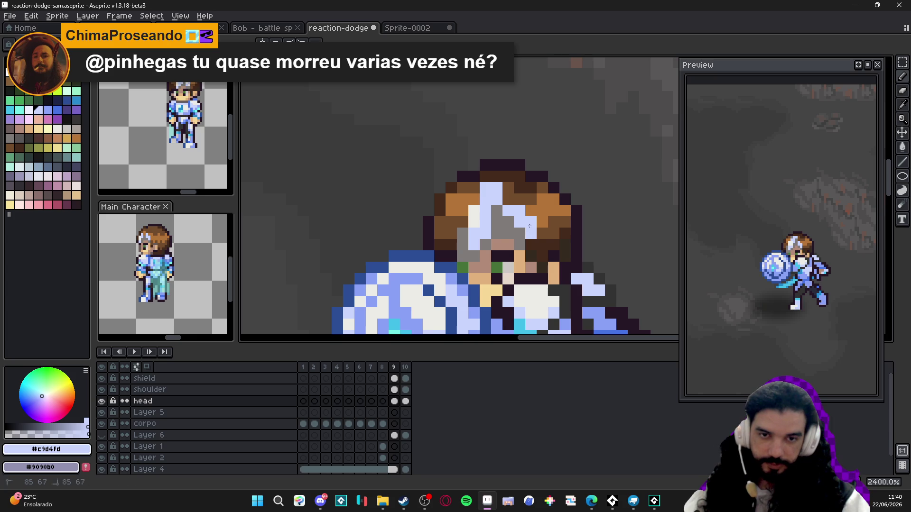
click(509, 200)
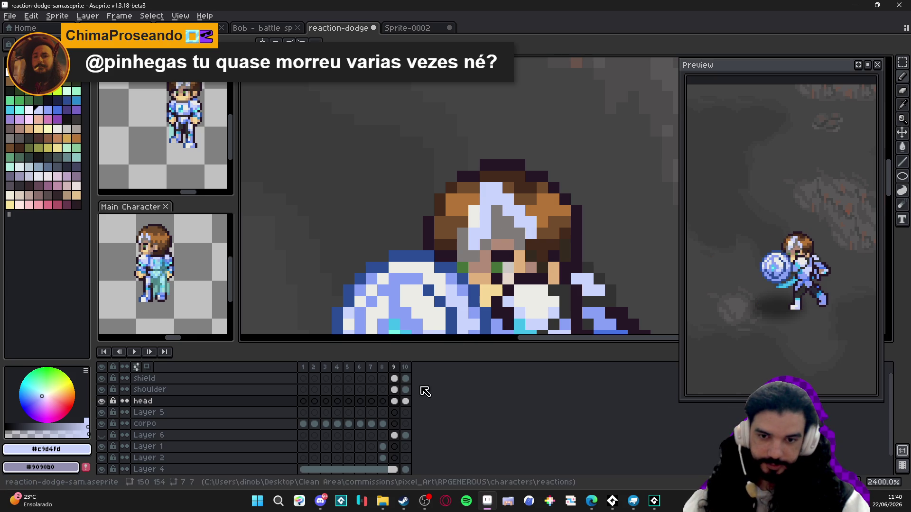
click(384, 367)
click(395, 367)
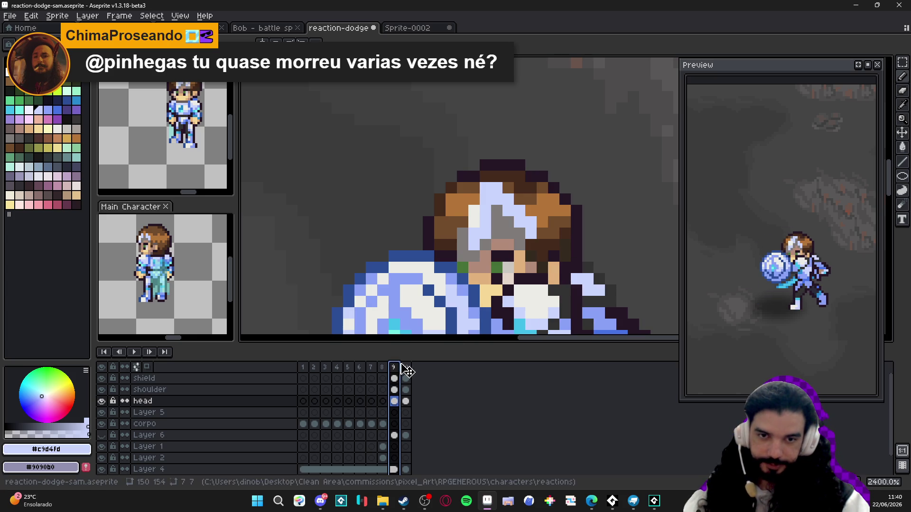
scroll(449, 317, down, 2)
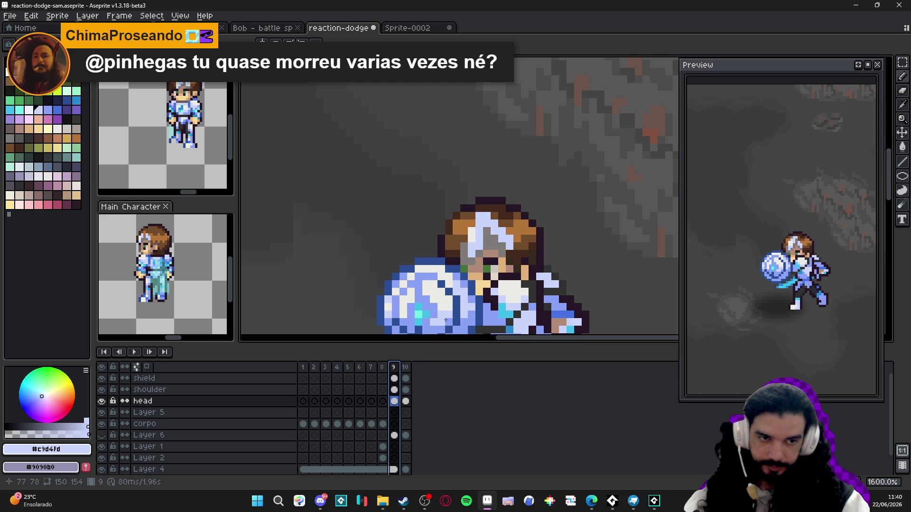
scroll(445, 319, down, 3)
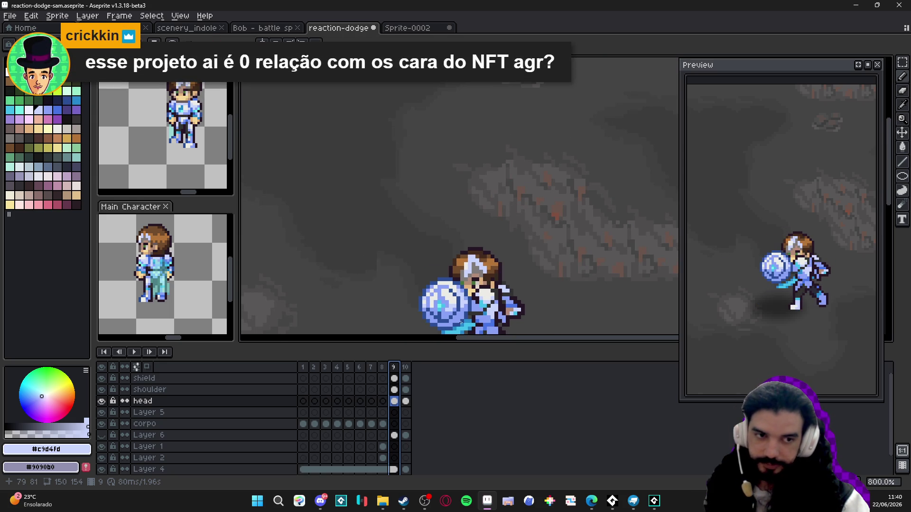
drag(463, 317, 456, 202)
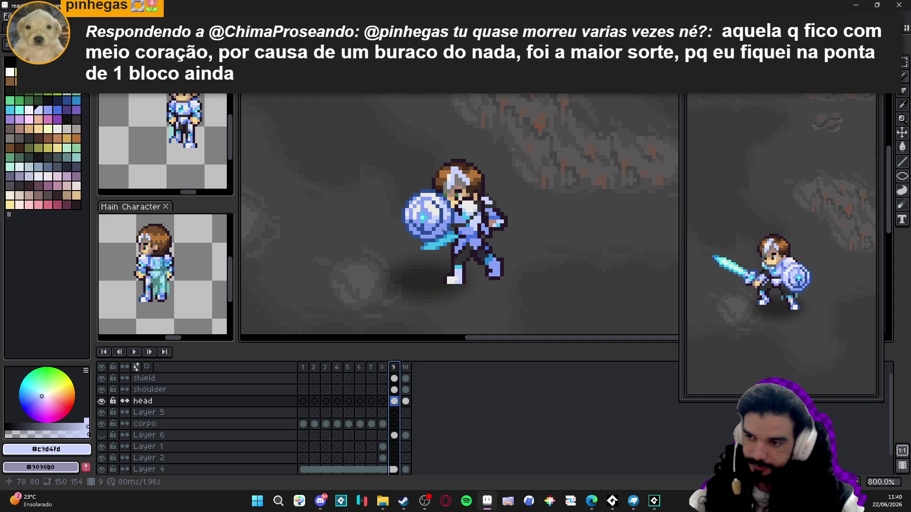
click(383, 378)
click(394, 378)
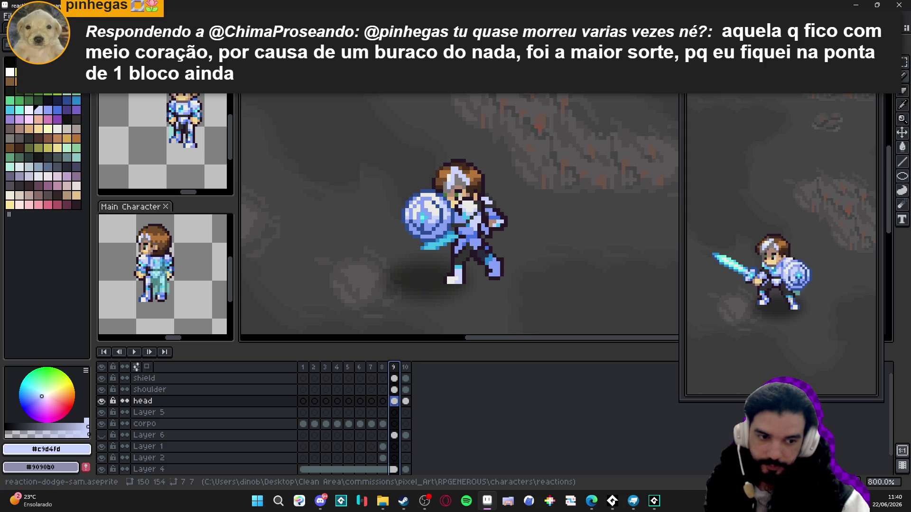
Add frame 10 and paint light lavender highlights into its hair
key(alt+n)
scroll(462, 173, up, 5)
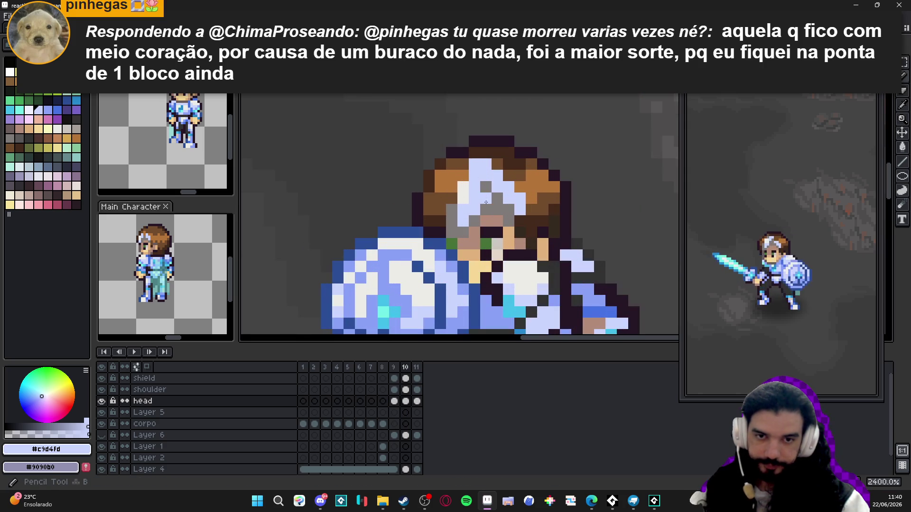
alt+click(462, 173)
alt+click(450, 200)
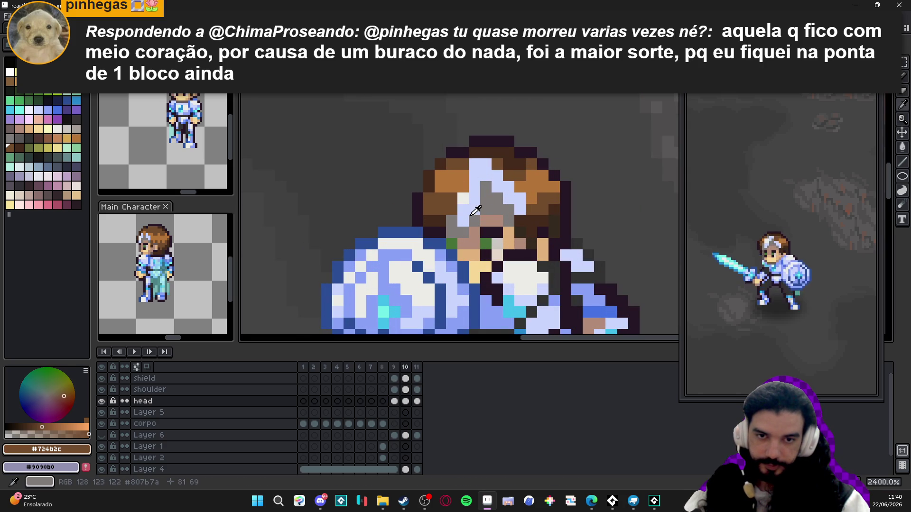
alt+click(468, 217)
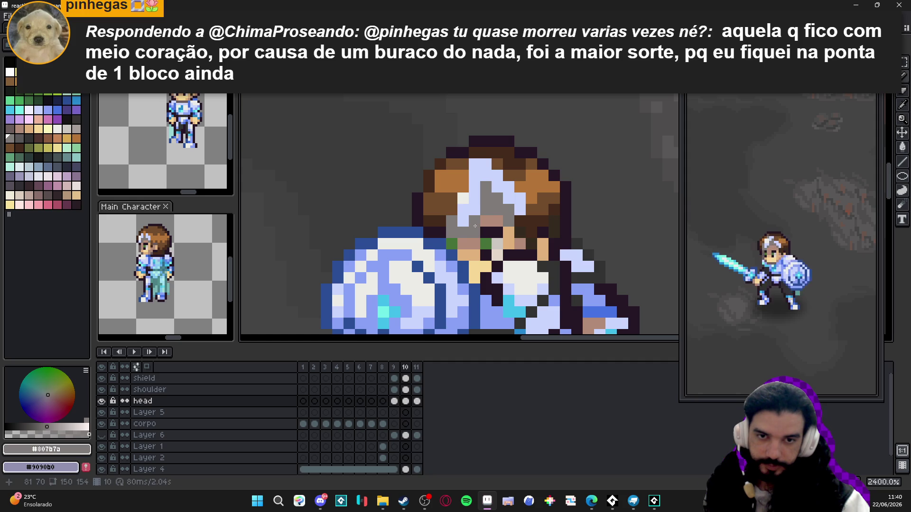
click(473, 221)
click(486, 210)
click(481, 192)
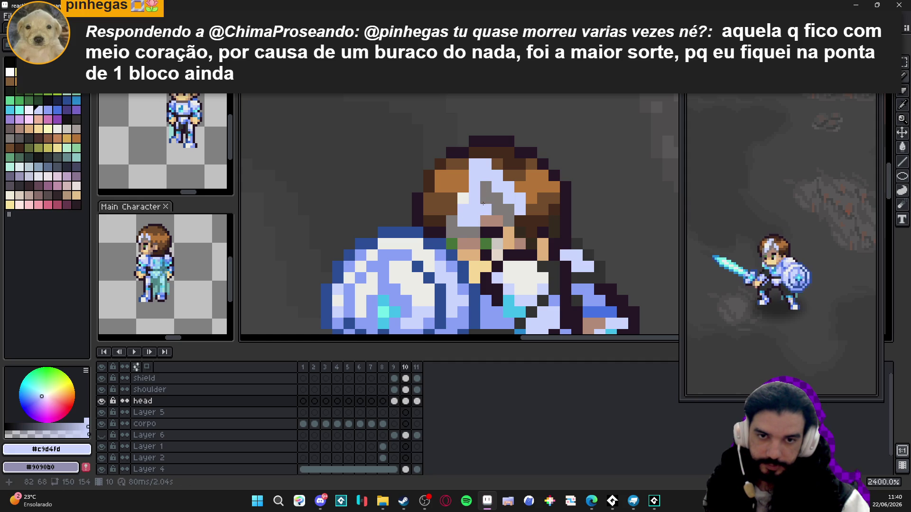
click(486, 199)
click(497, 210)
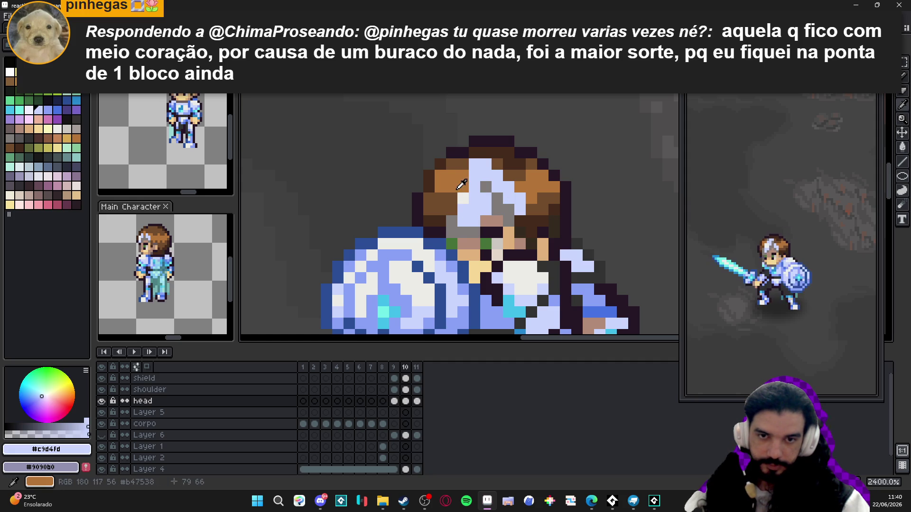
Compare with frame 9, then turn a grey head pixel into skin tone
click(395, 367)
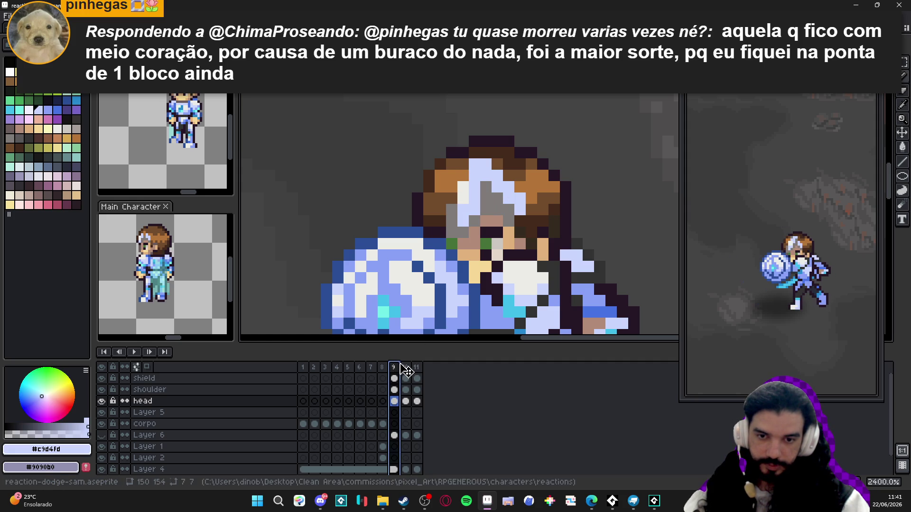
click(406, 368)
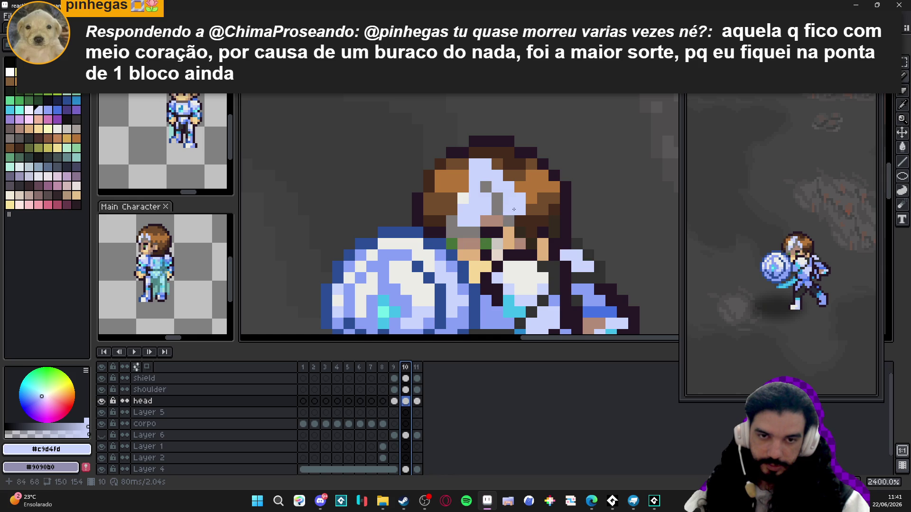
click(490, 196)
alt+click(505, 205)
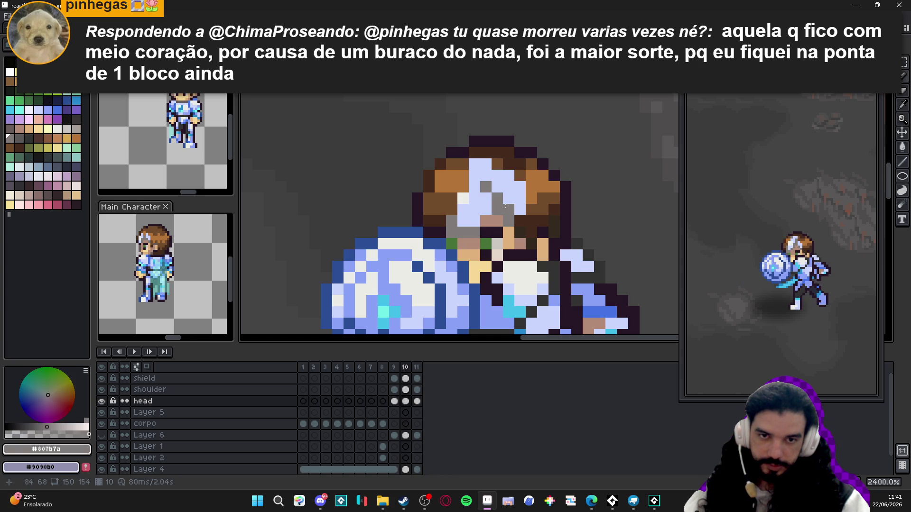
alt+click(503, 222)
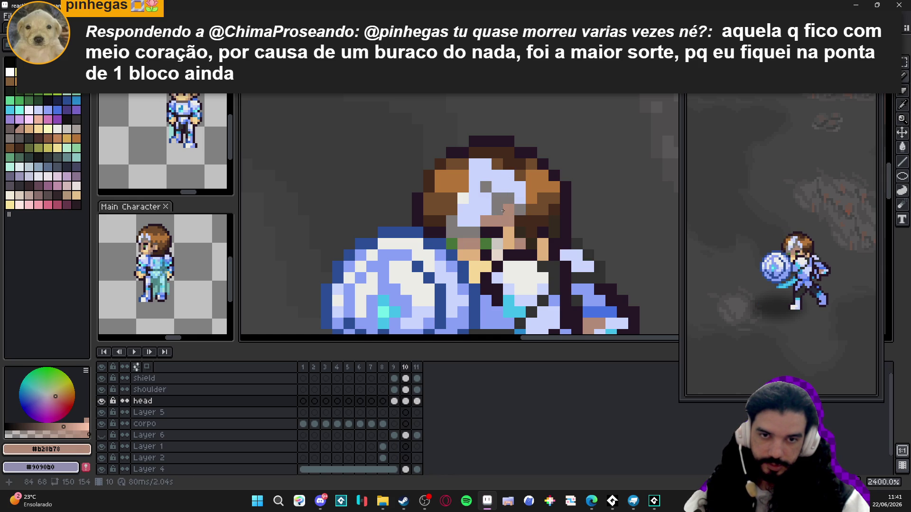
click(503, 211)
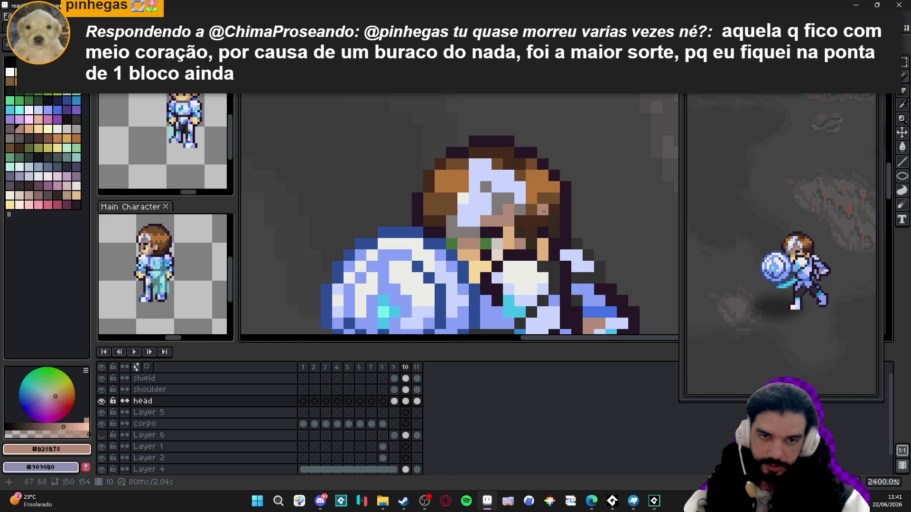
scroll(544, 211, down, 2)
On frame 9, paint a dark purple outline strip beside the hair
click(394, 368)
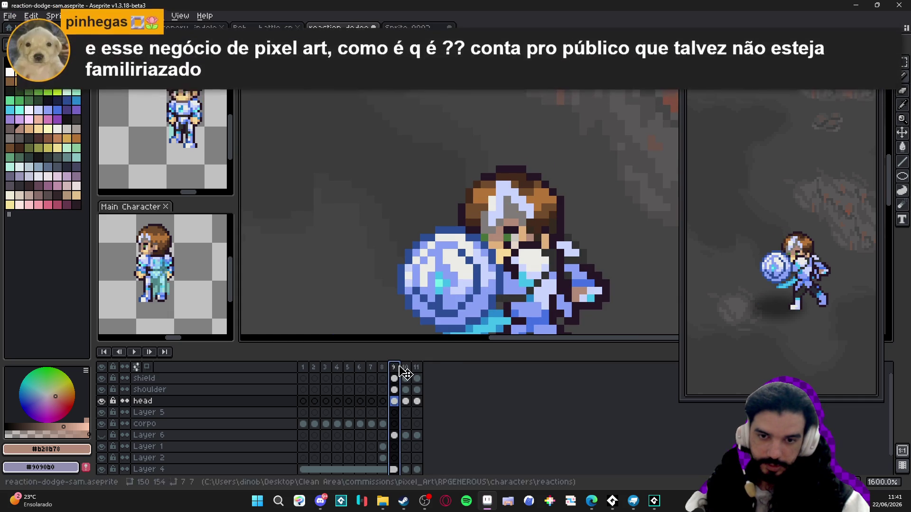
scroll(560, 222, up, 1)
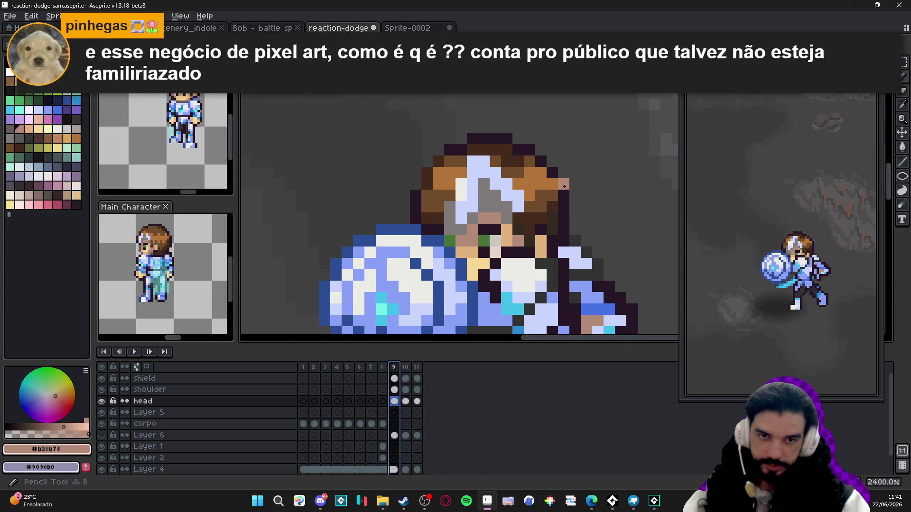
drag(566, 193, 562, 192)
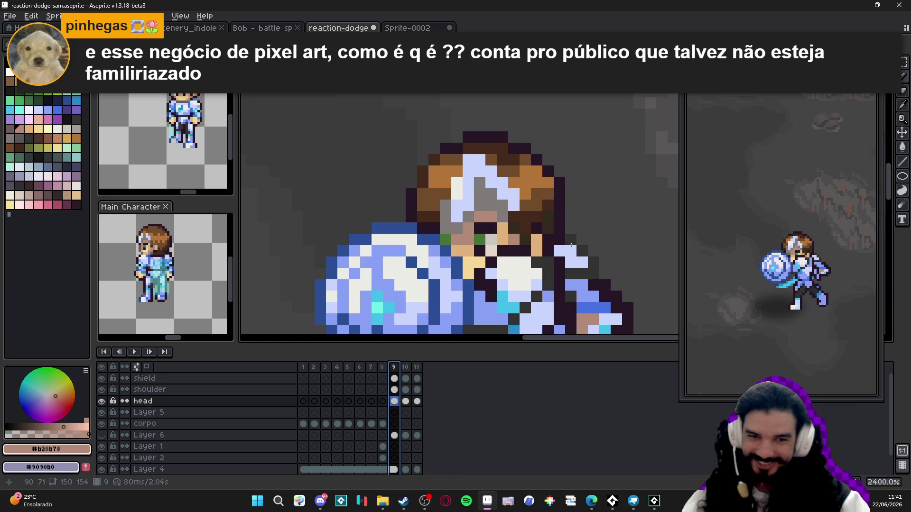
alt+click(563, 219)
drag(571, 232, 574, 202)
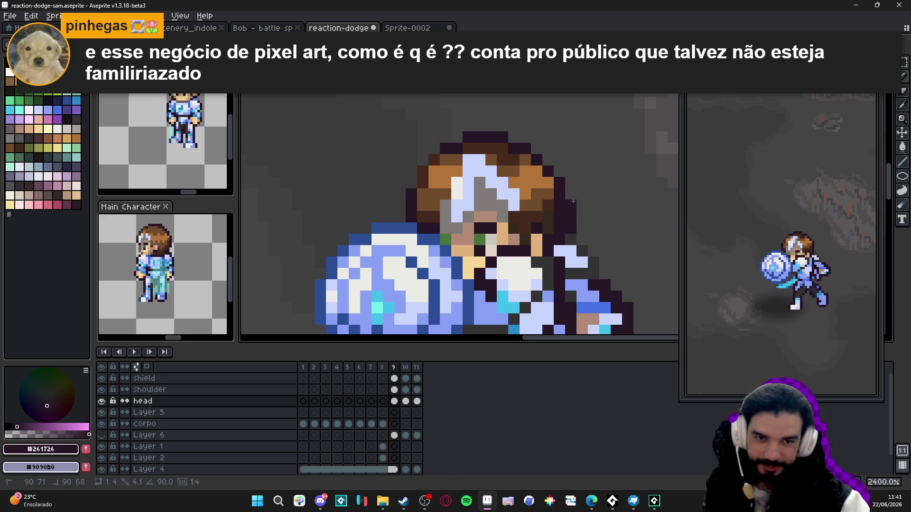
Add dark brown pixels along the hair edge and flip through frames to review
alt+click(548, 205)
click(559, 217)
click(559, 223)
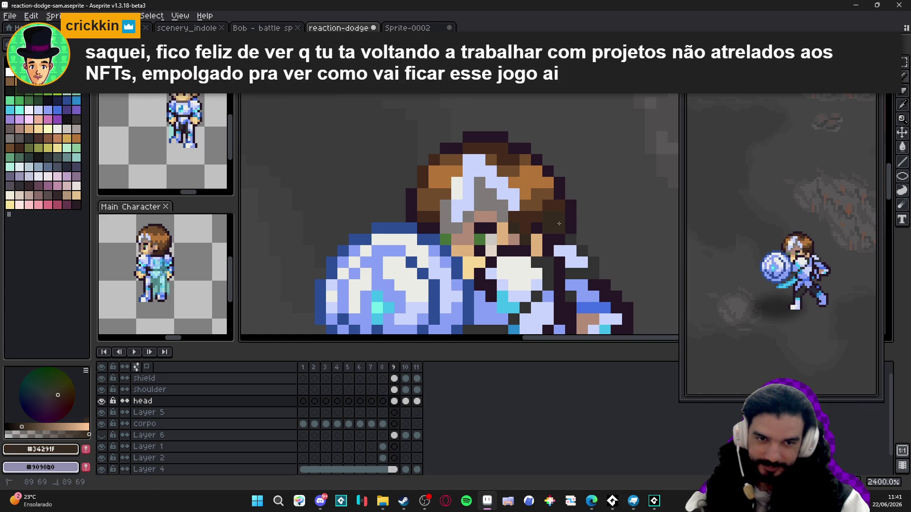
key(Right)
key(Left)
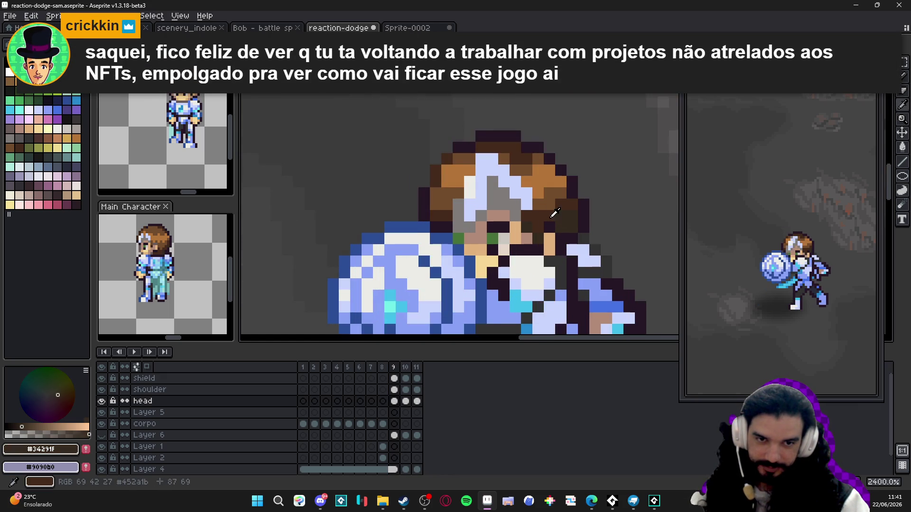
alt+click(552, 217)
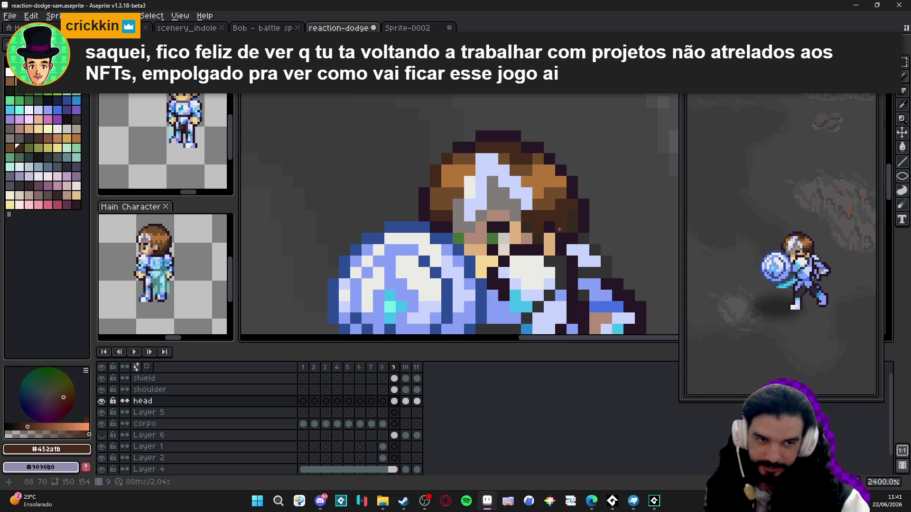
key(Right)
key(Right)
key(Left)
key(Left)
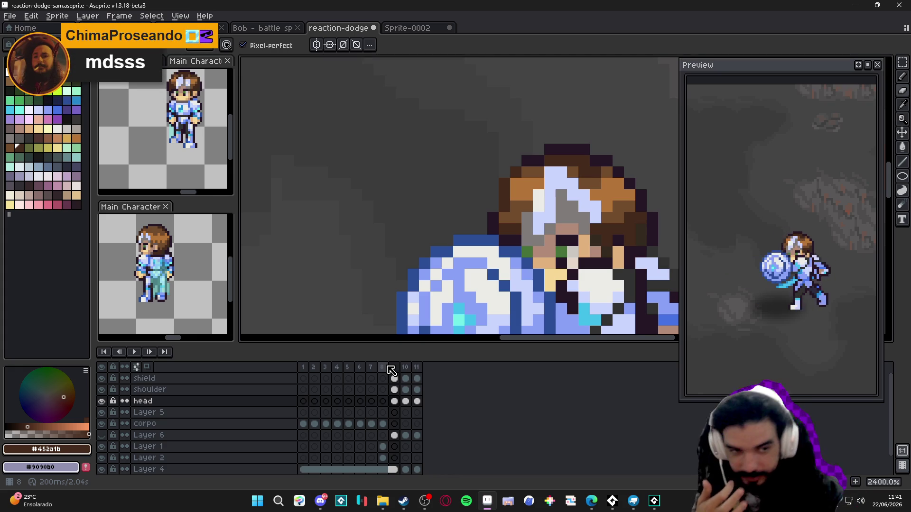
Compare the sword pose in frame 8 with the shield-raised frame 9
click(383, 368)
click(393, 368)
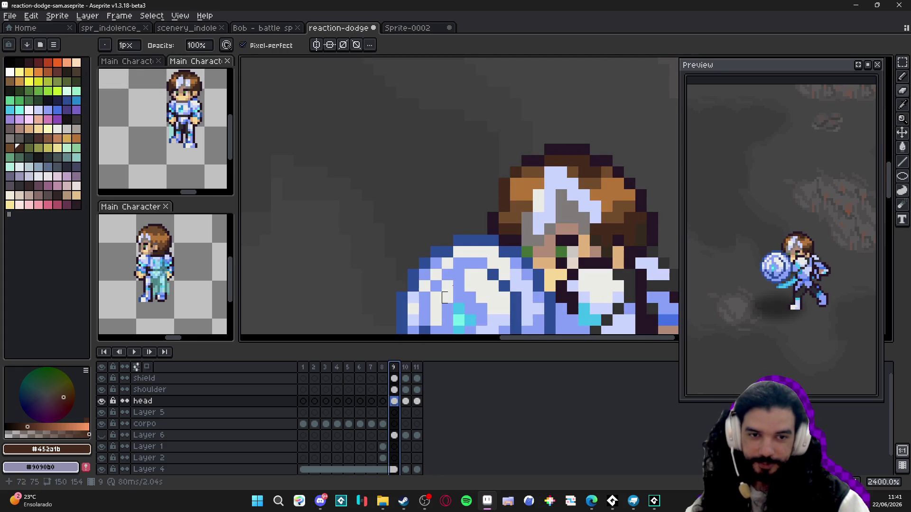
scroll(445, 298, down, 1)
click(383, 370)
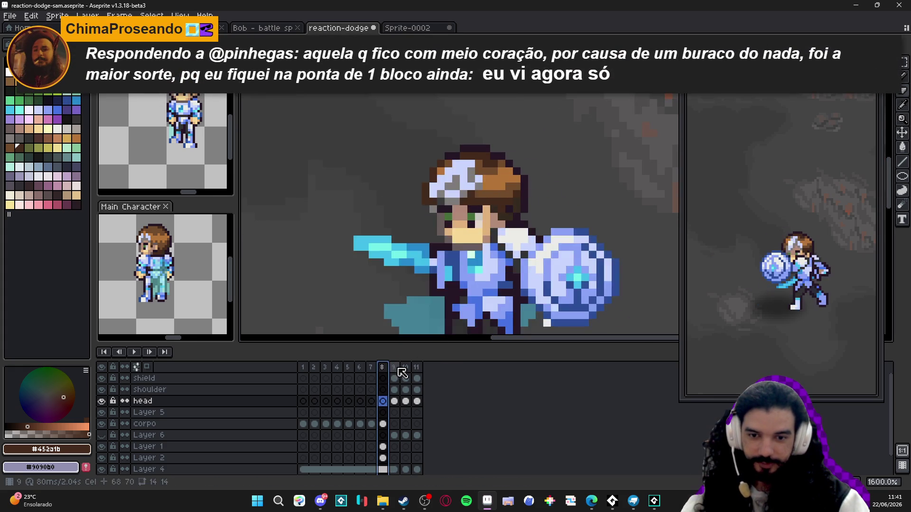
click(397, 369)
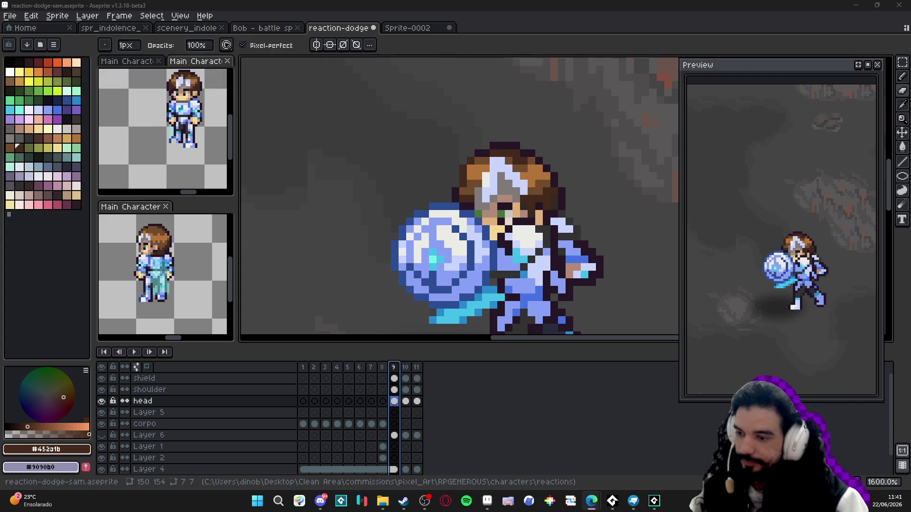
Close the GameMaker project window and open Windows search
mouse_move(631, 498)
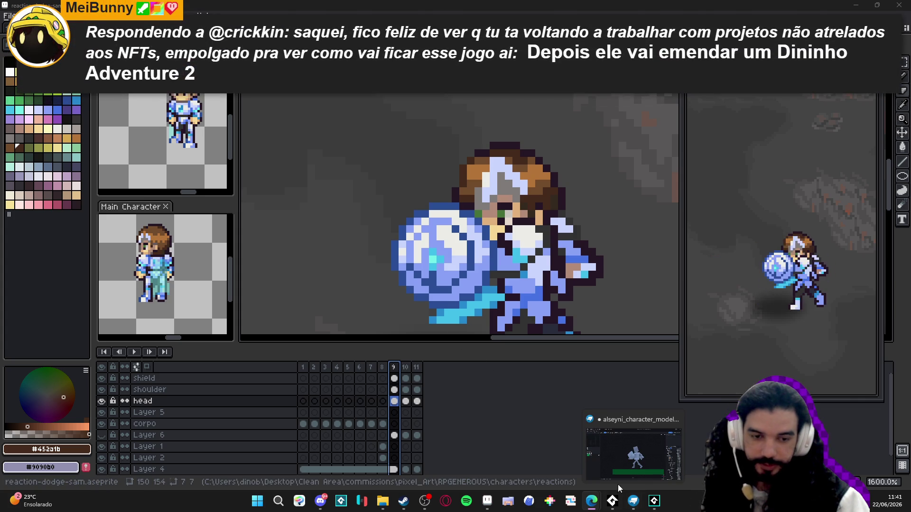
click(655, 501)
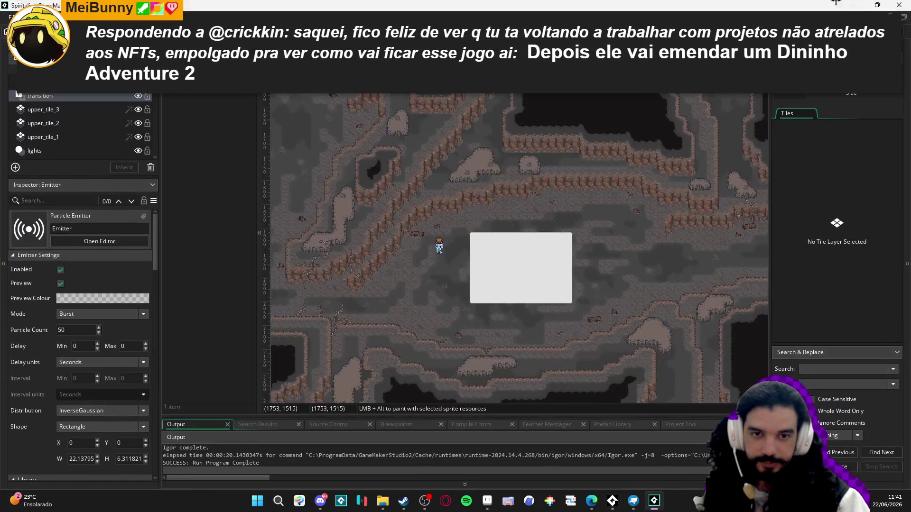
click(899, 5)
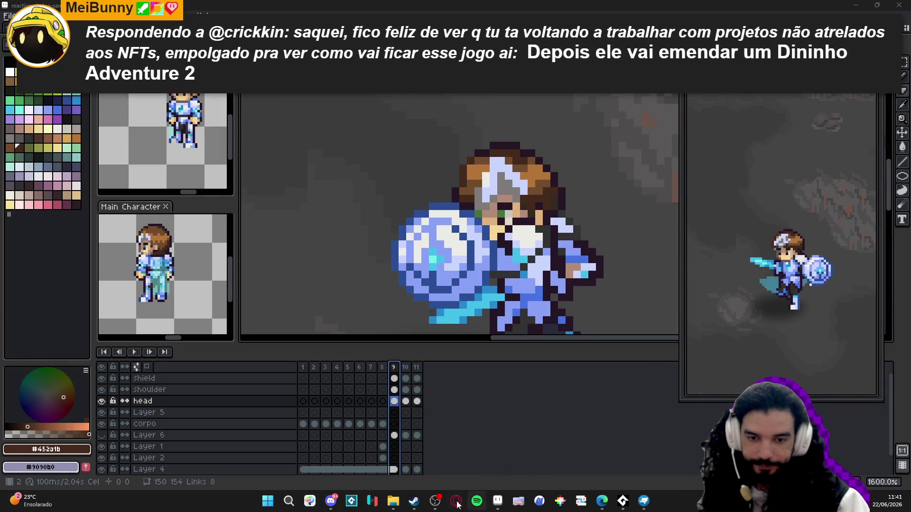
click(262, 505)
Launch GitHub Desktop from a 'git' search and bring up the repository list
text(git)
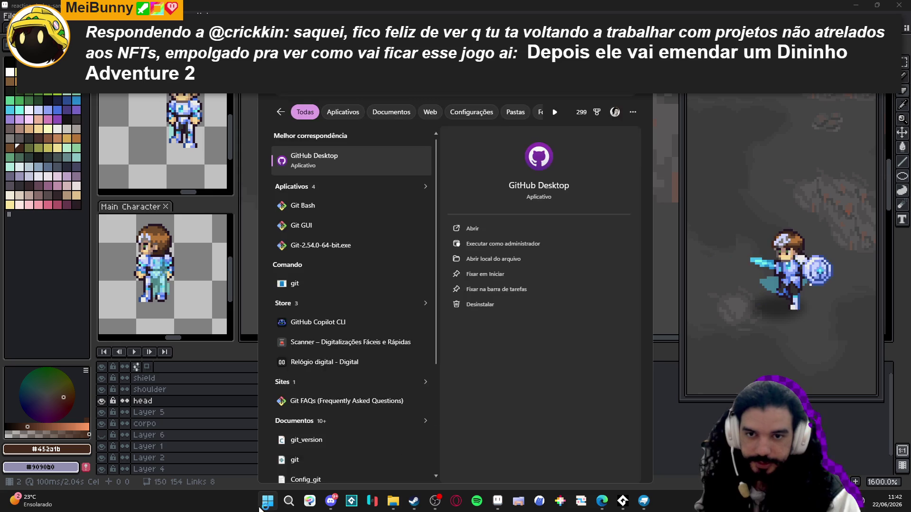
key(Return)
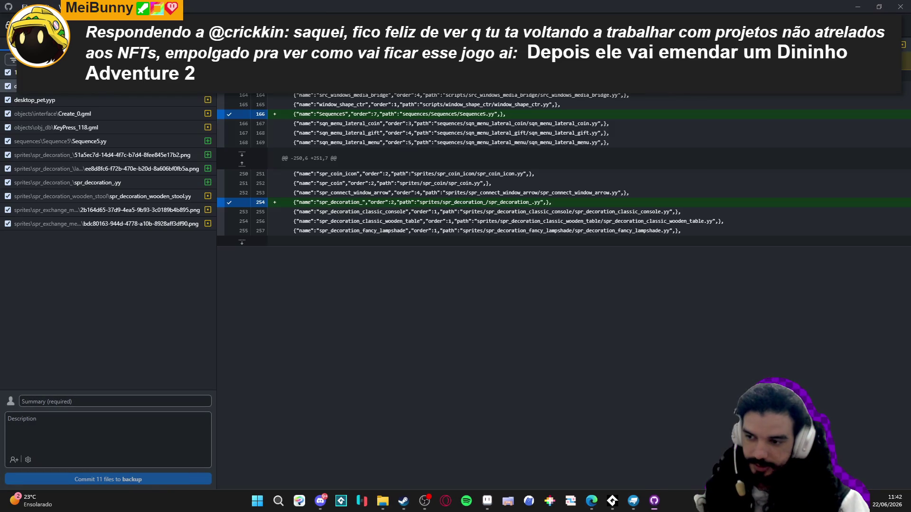
key(ctrl+t)
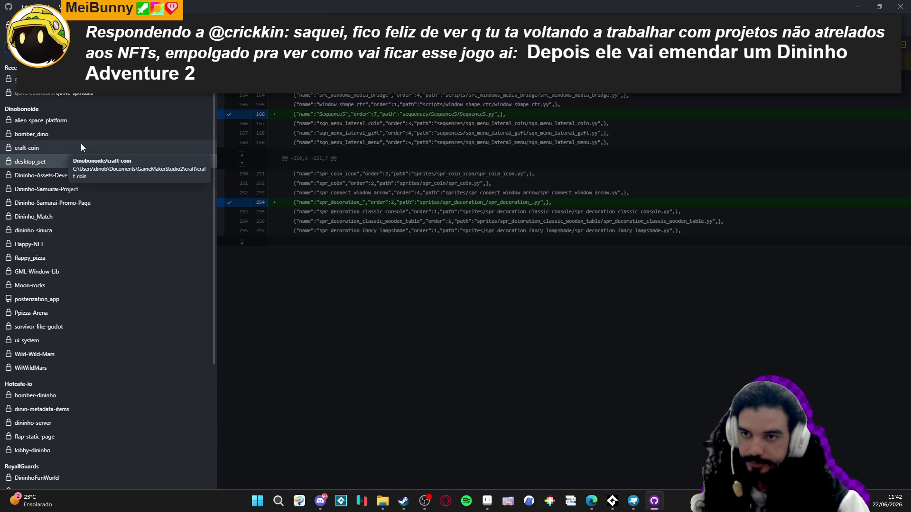
scroll(68, 166, down, 3)
scroll(79, 161, up, 3)
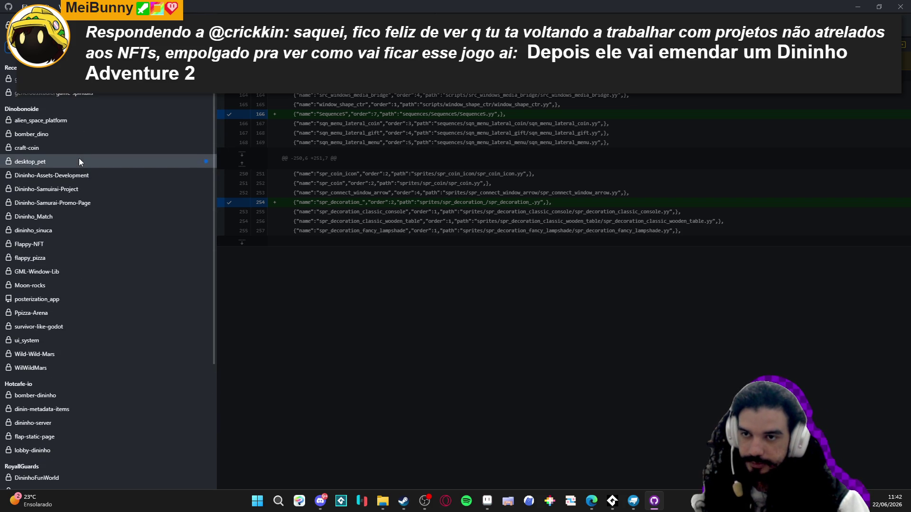
Switch to the feat/combat repository and choose Discard all changes on its changed files
click(79, 162)
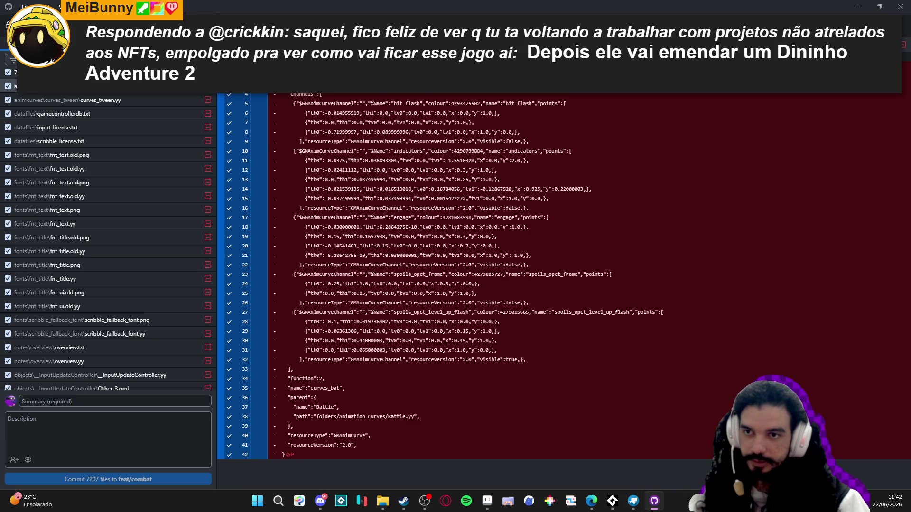
right_click(71, 85)
click(95, 87)
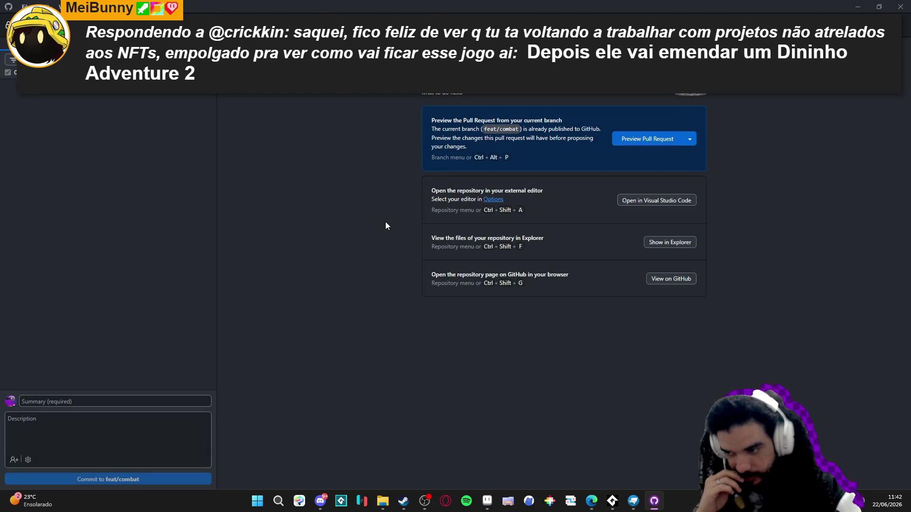
Fetch origin, sign in to GitHub through the browser, and pull the 10 incoming commits
key(ctrl+b)
key(Escape)
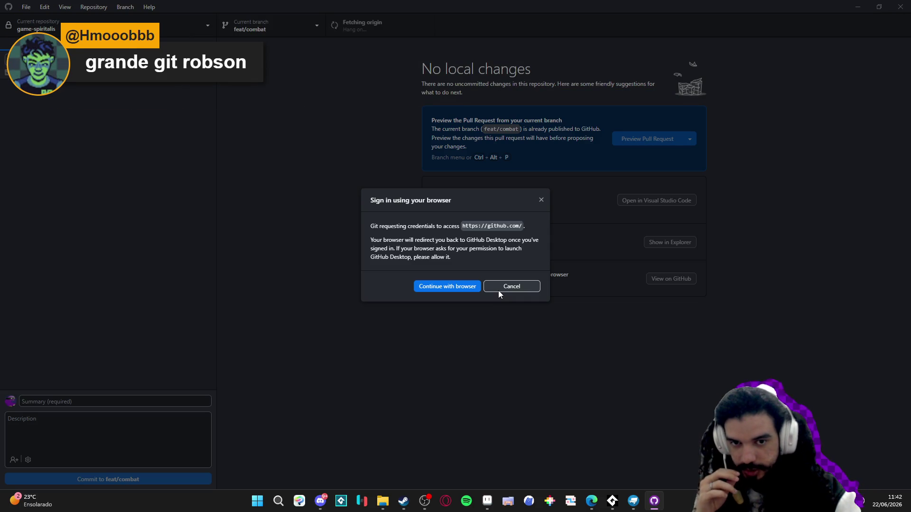
click(447, 286)
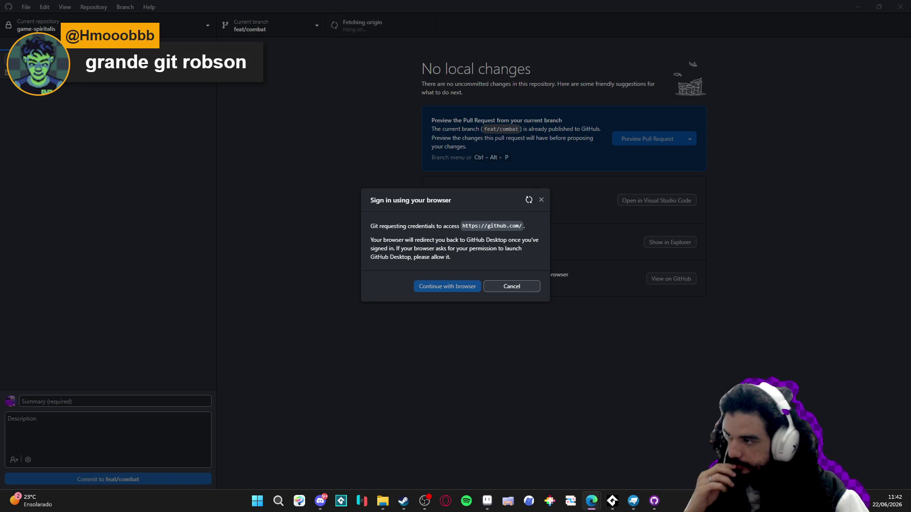
key(alt+Tab)
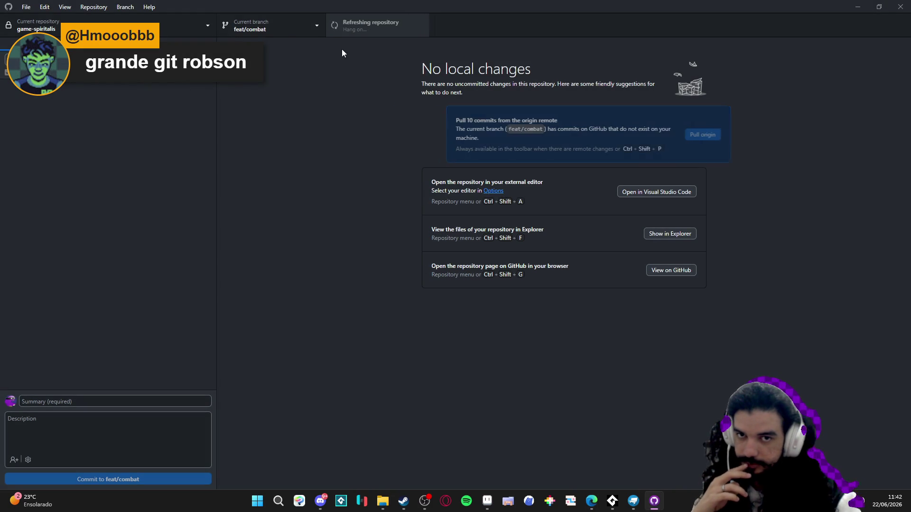
click(374, 35)
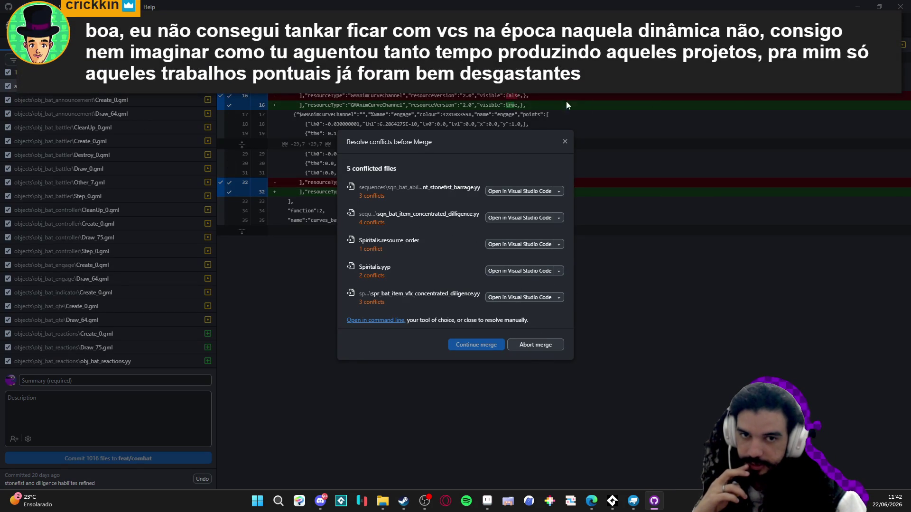
Dismiss the merge conflicts warning and choose Discard all changes for the 1016 changed files
click(564, 142)
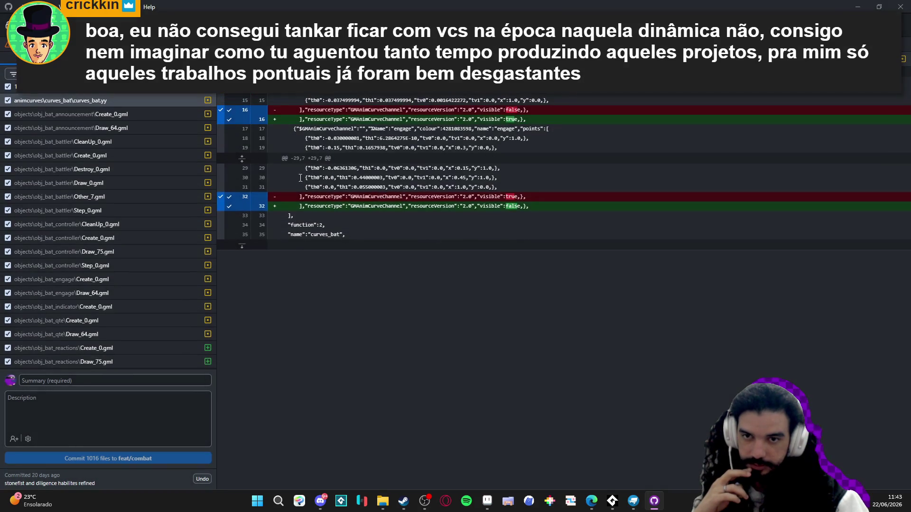
right_click(90, 93)
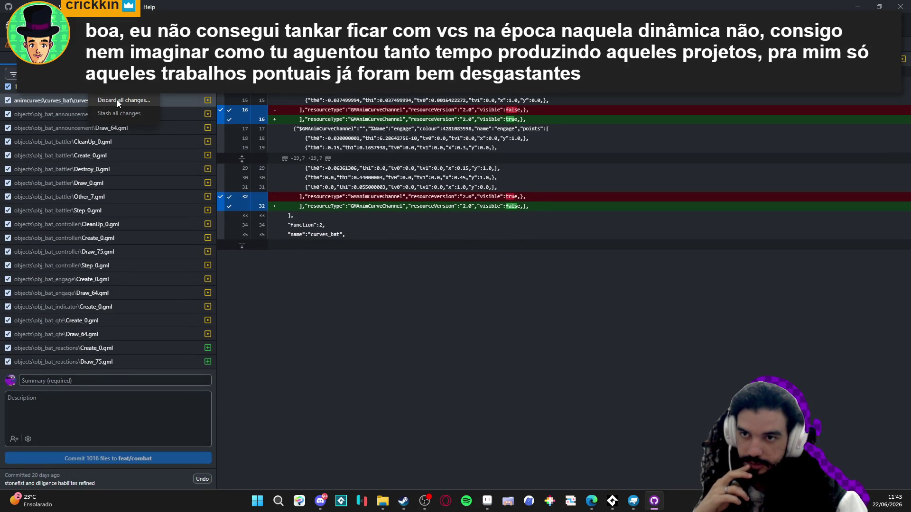
click(117, 100)
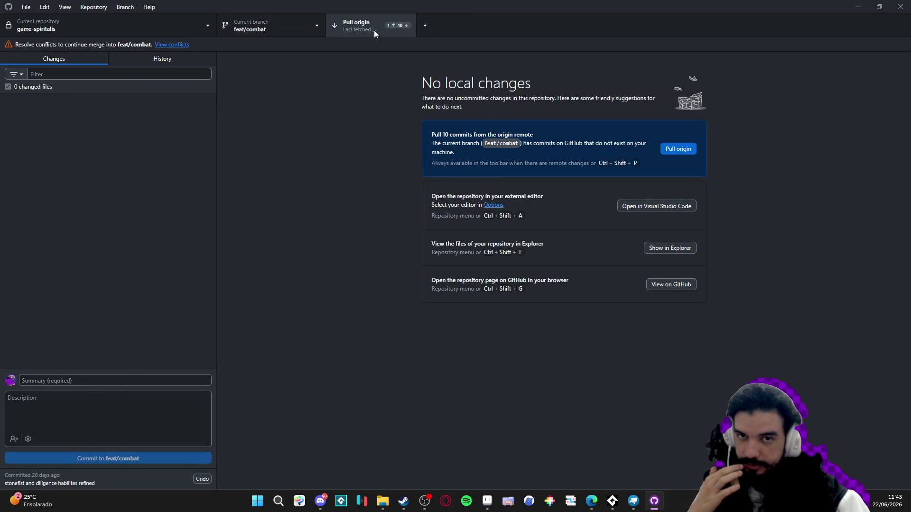
Retry pulling from origin and dismiss the unfinished-merge error dialogs
click(373, 27)
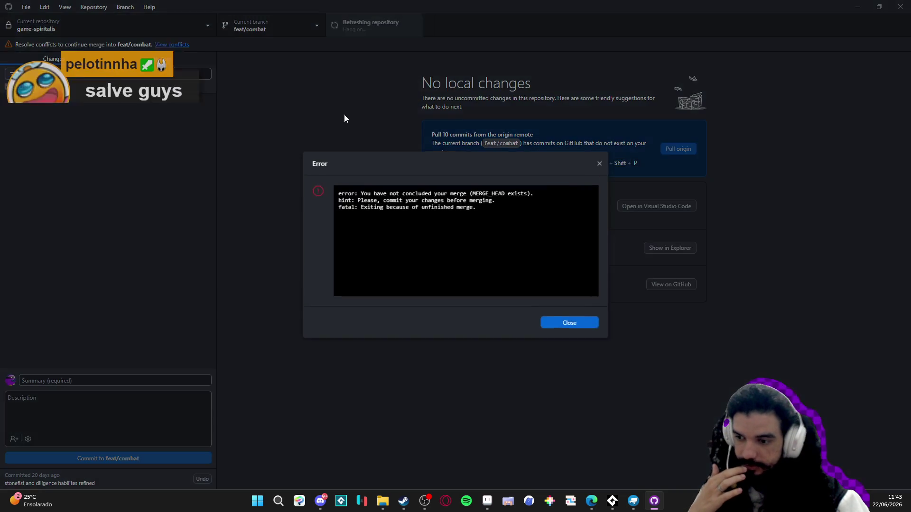
click(569, 325)
click(364, 27)
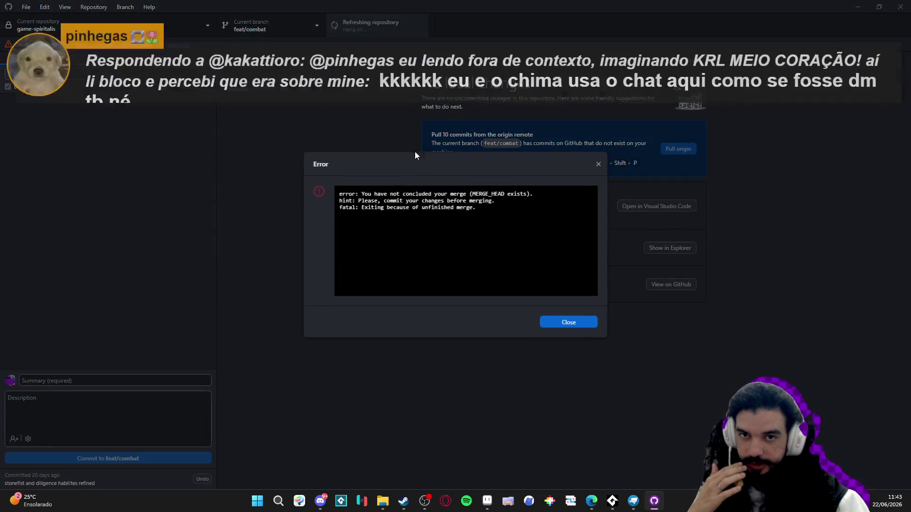
click(566, 324)
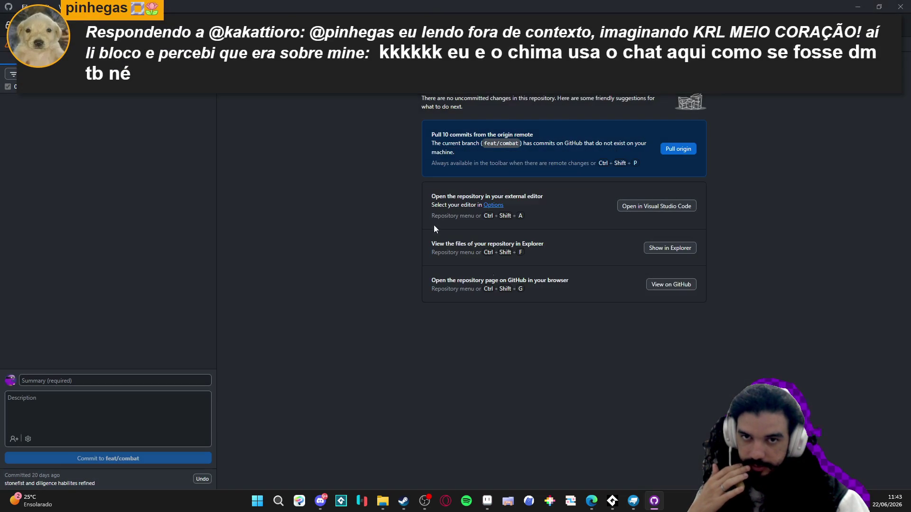
Show the game-spiritalis repository in File Explorer from the repository list
key(ctrl+t)
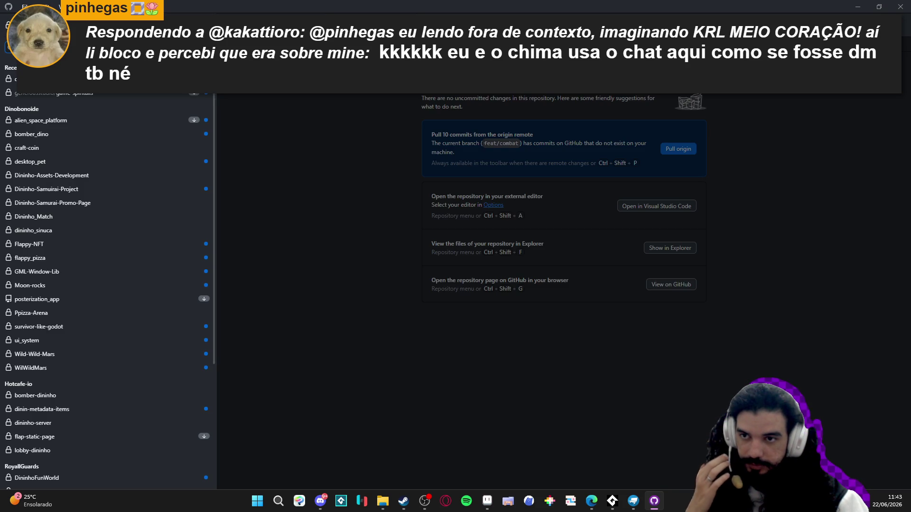
right_click(80, 93)
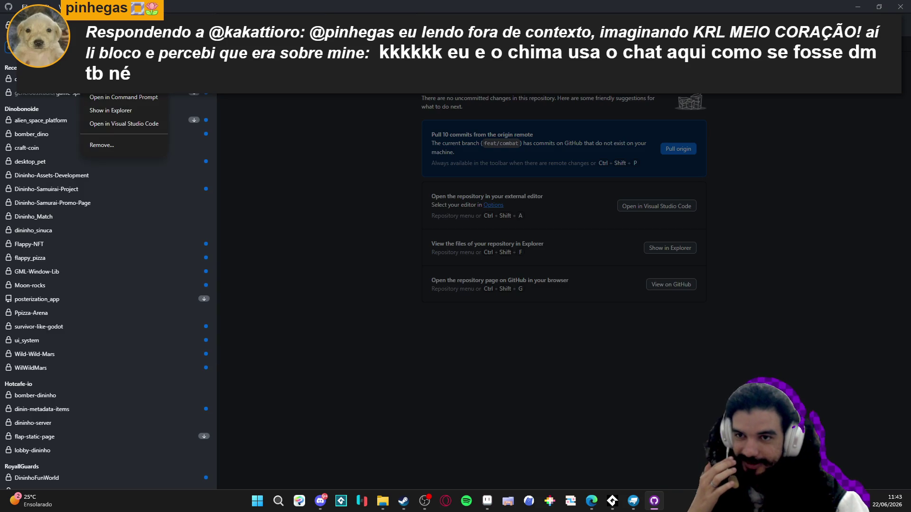
click(128, 109)
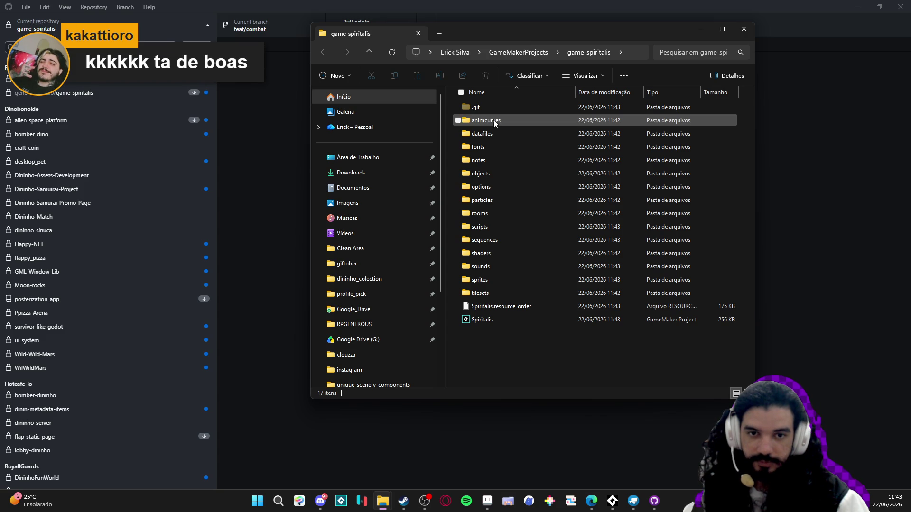
Permanently delete the game-spiritalis folder from GameMakerProjects with Shift+Delete
drag(525, 350, 466, 94)
click(518, 53)
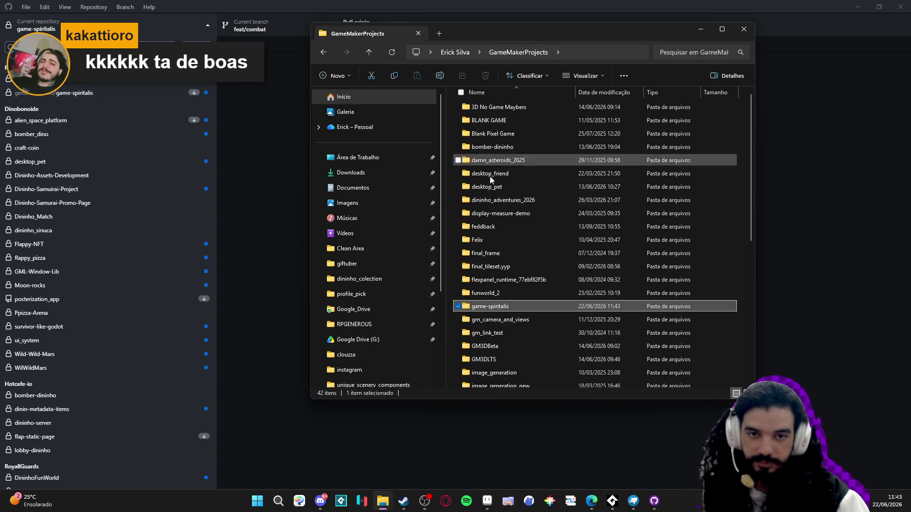
key(shift+Delete)
key(Return)
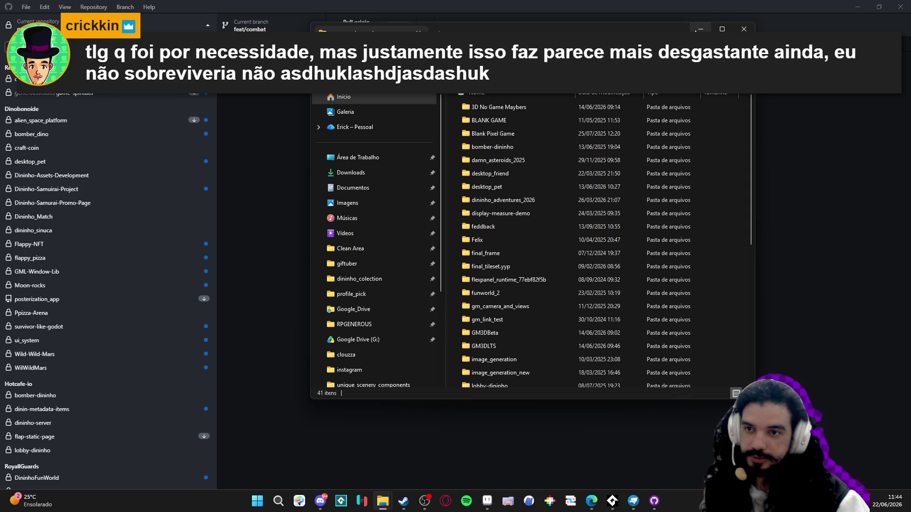
Reopen game-spiritalis in GitHub Desktop and show a changed file's folder in Explorer
click(697, 29)
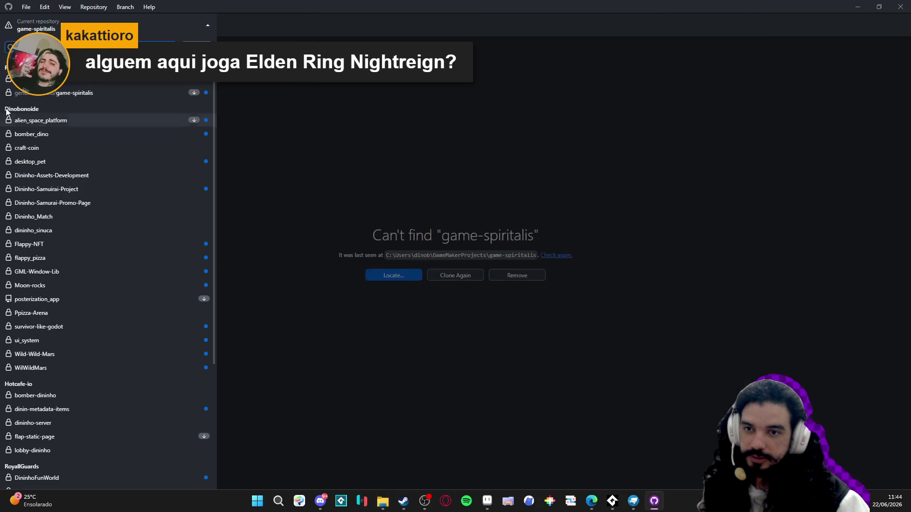
click(62, 93)
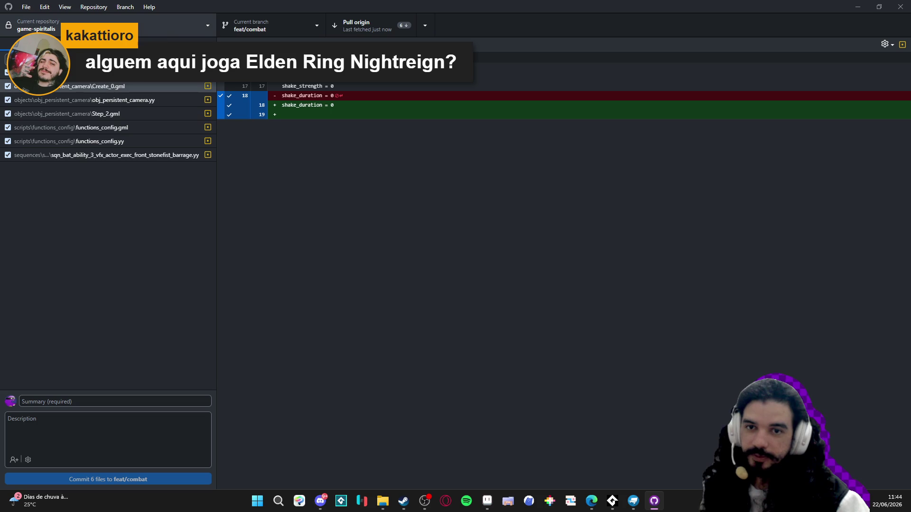
right_click(142, 85)
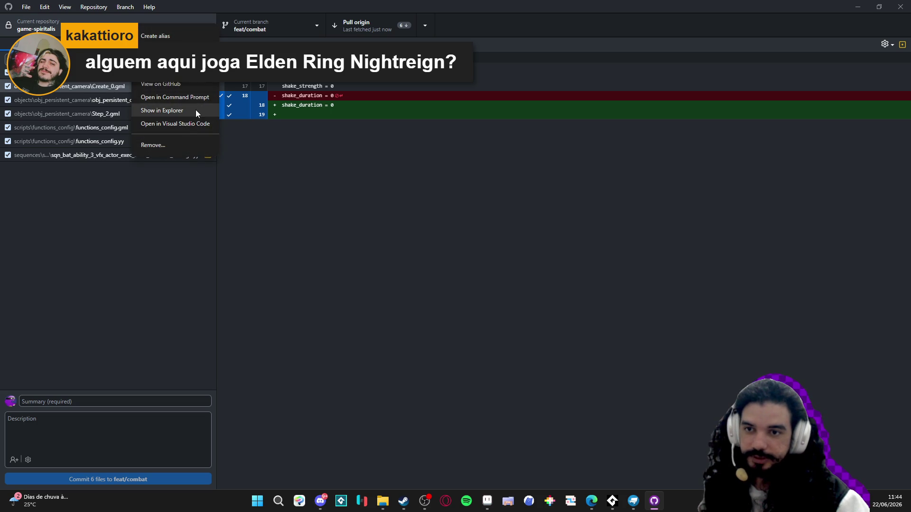
click(195, 111)
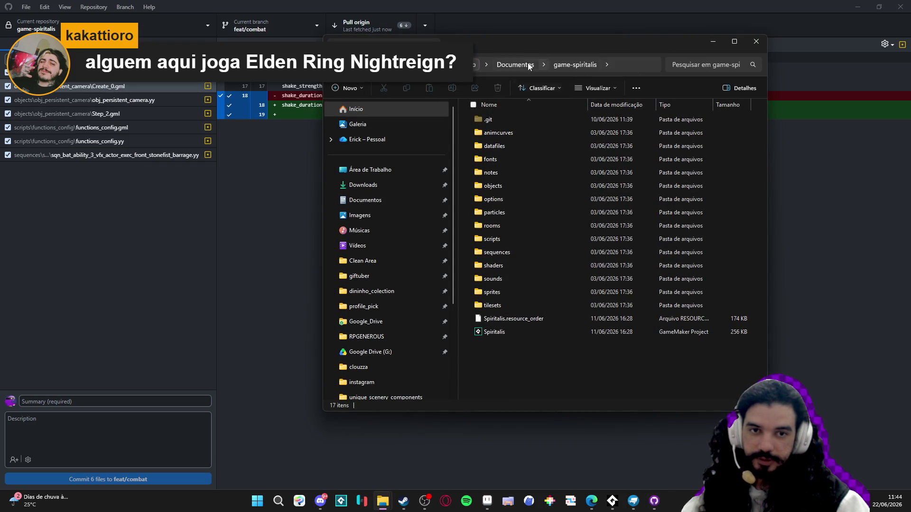
Delete the game-spiritalis folder from Documentos
click(496, 64)
key(Delete)
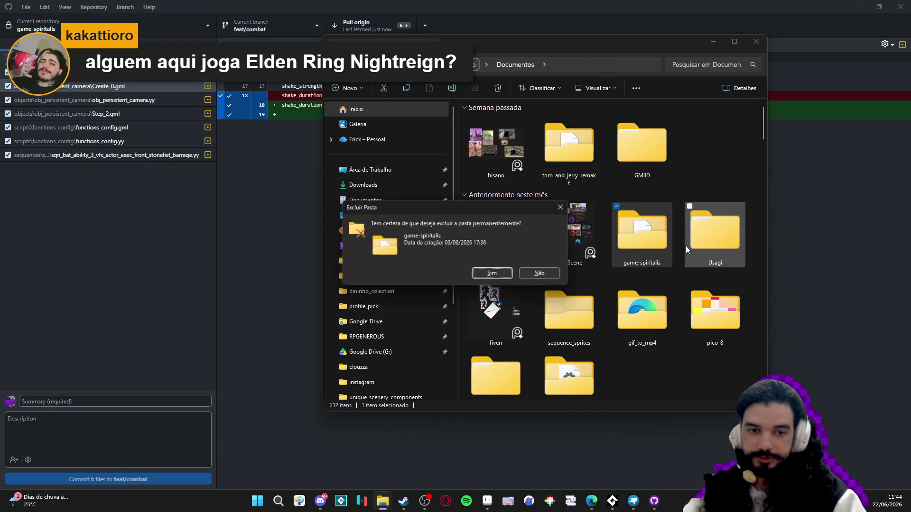
key(Escape)
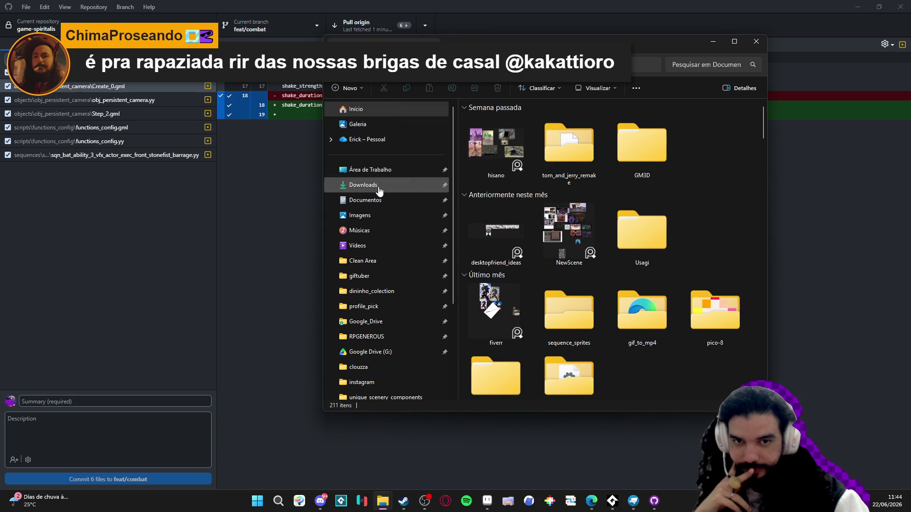
Switch GitHub Desktop to the other game-spiritalis repository entry
drag(646, 46, 703, 67)
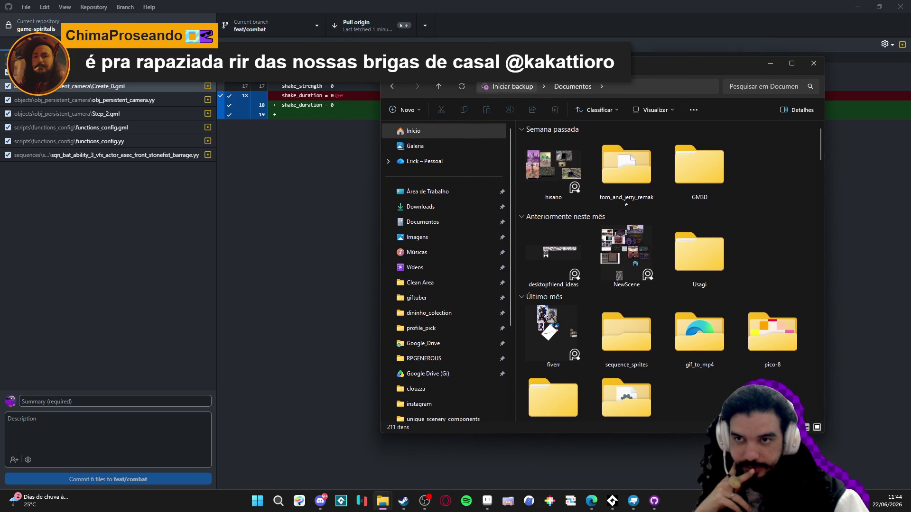
click(90, 26)
click(102, 93)
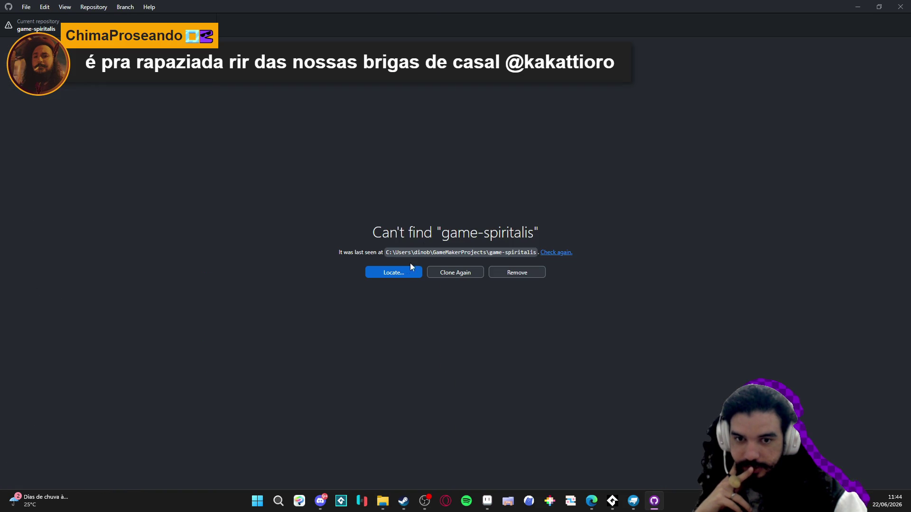
Clone the missing game-spiritalis repository again
click(465, 277)
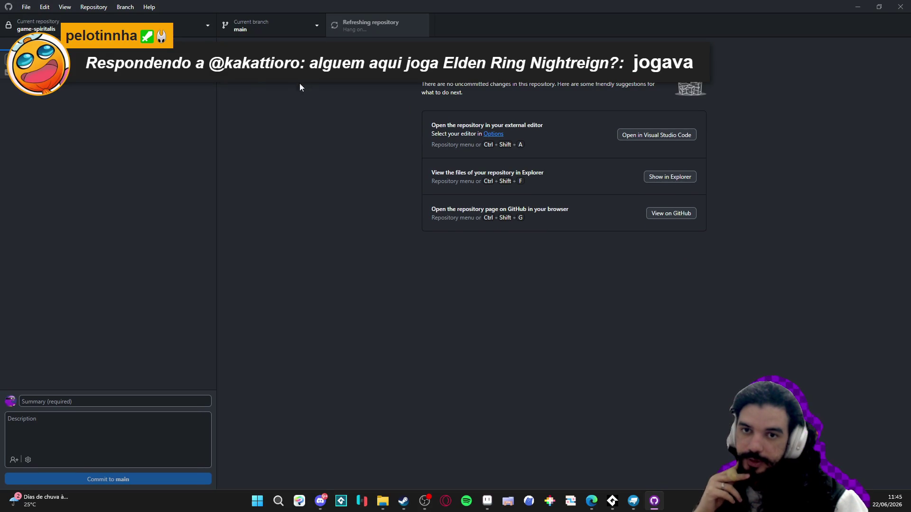
click(200, 25)
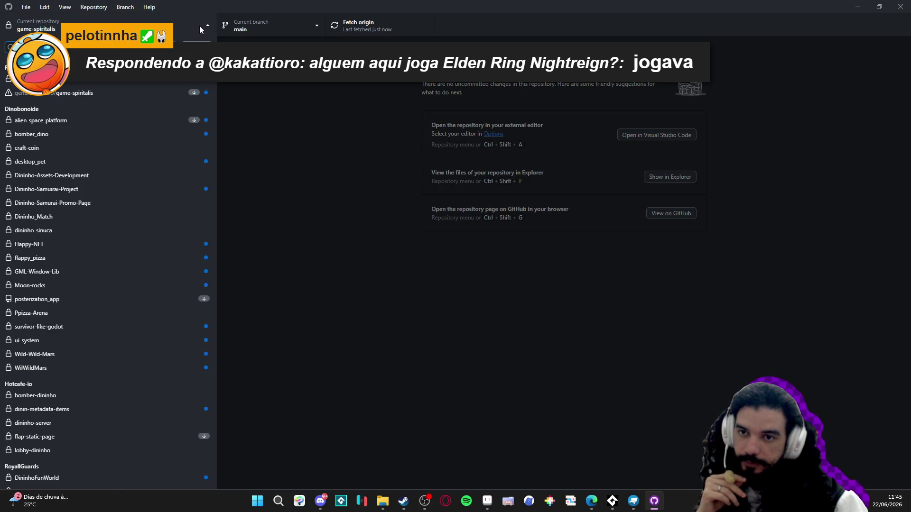
click(190, 27)
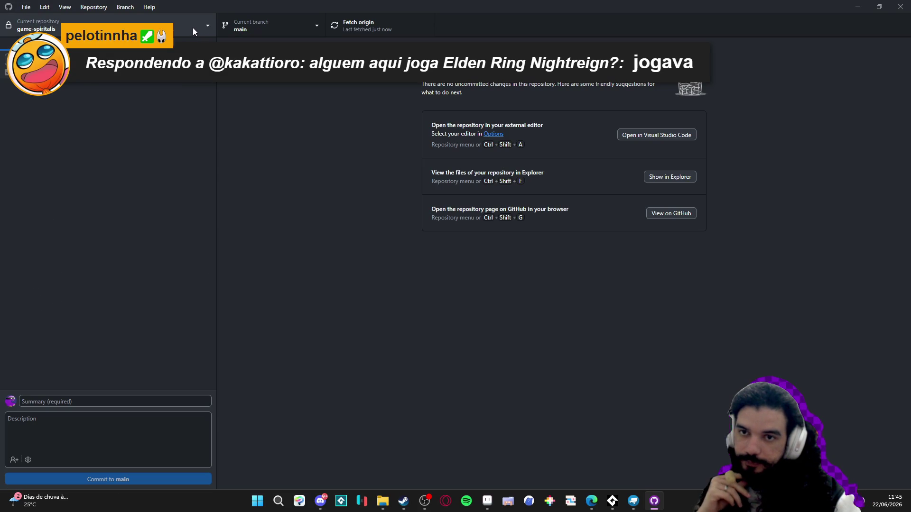
click(192, 27)
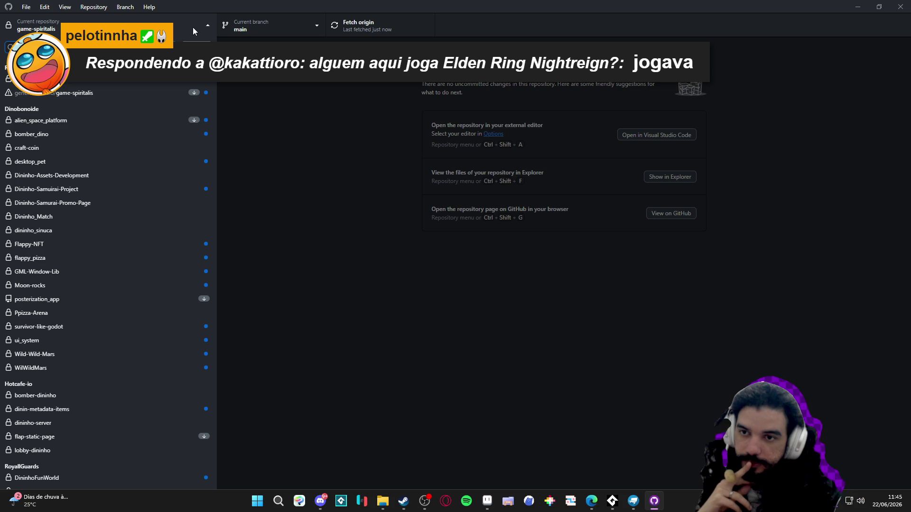
click(192, 27)
Check out origin/feat/combat and confirm no local changes remain
click(252, 30)
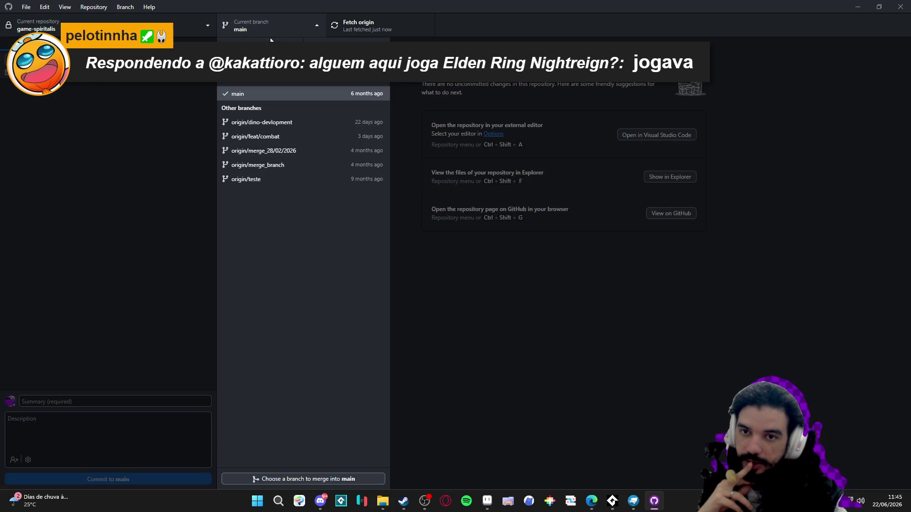
click(278, 139)
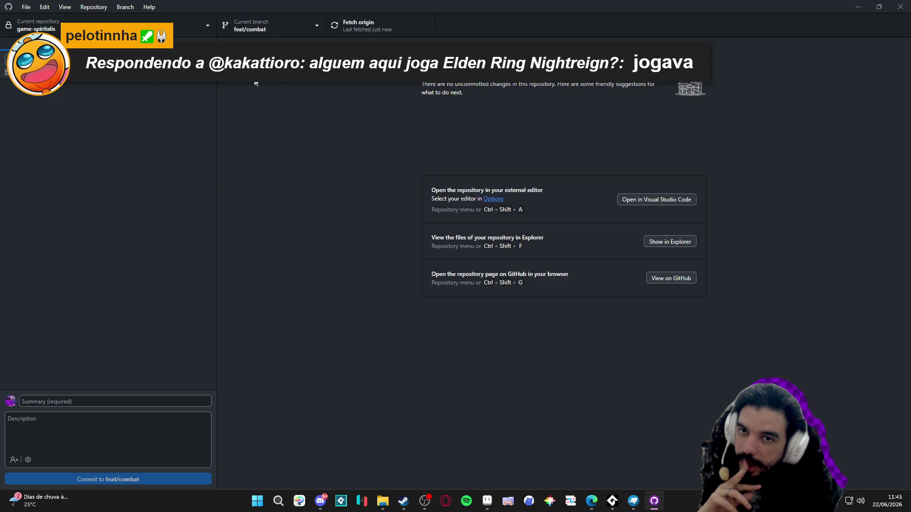
click(195, 40)
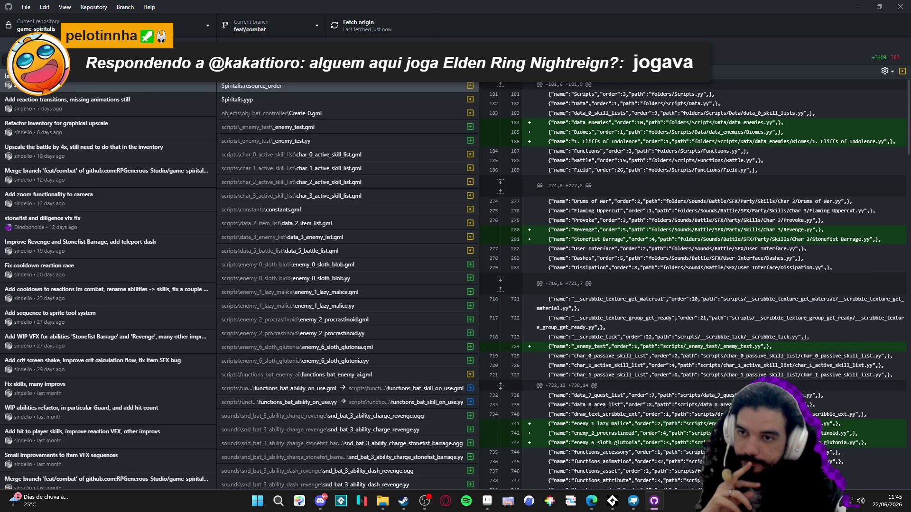
click(43, 41)
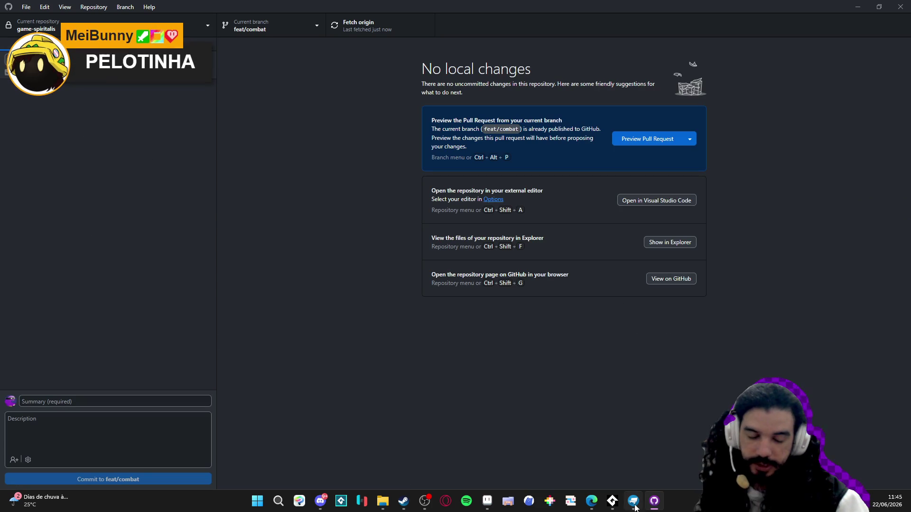
Start GameMaker from the Steam library with INICIAR
mouse_move(612, 502)
click(403, 501)
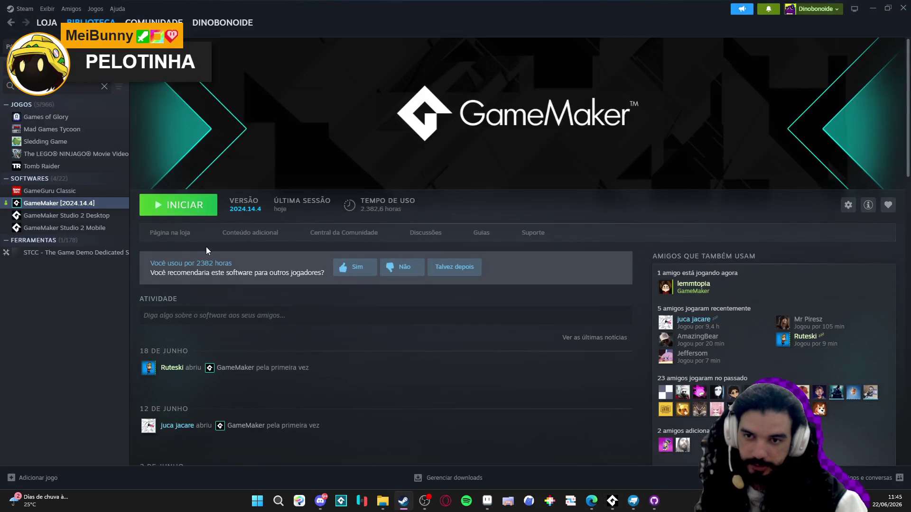
click(182, 205)
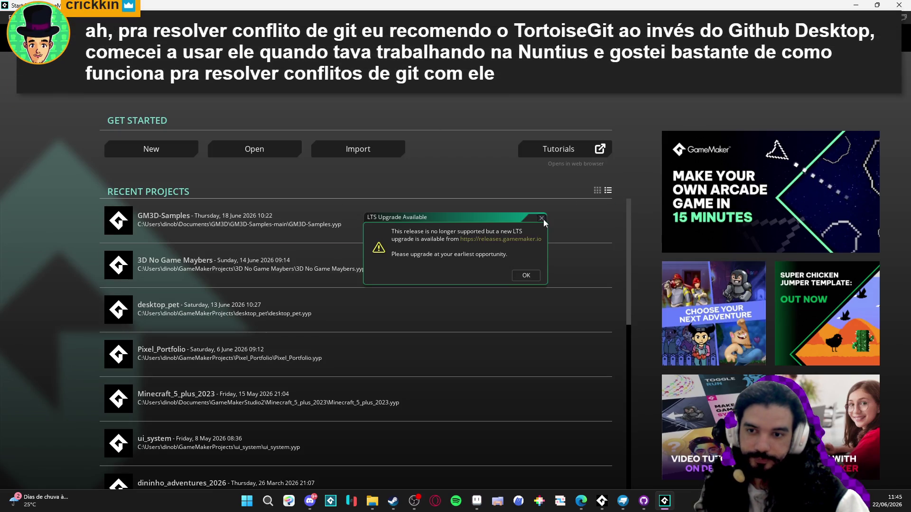
Dismiss the LTS Upgrade notice and open Spiritalis.yyp from the freshly cloned repository folder
click(542, 218)
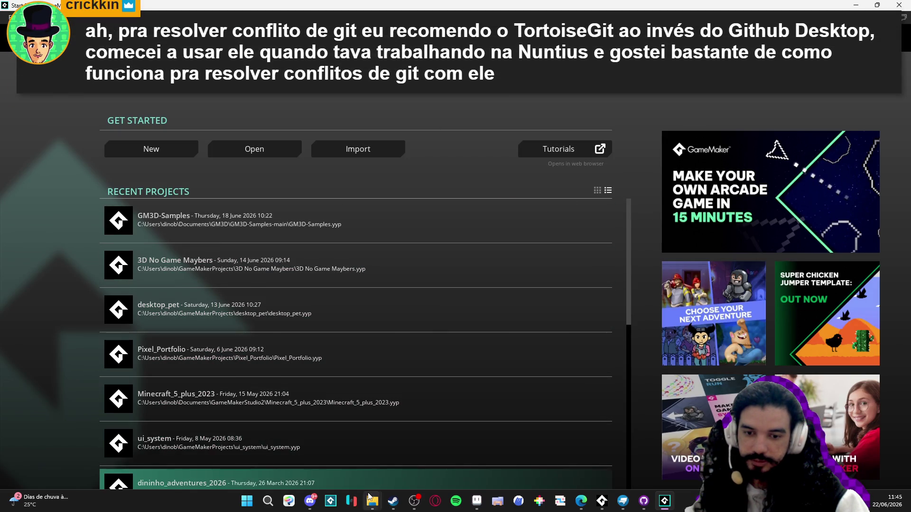
click(640, 502)
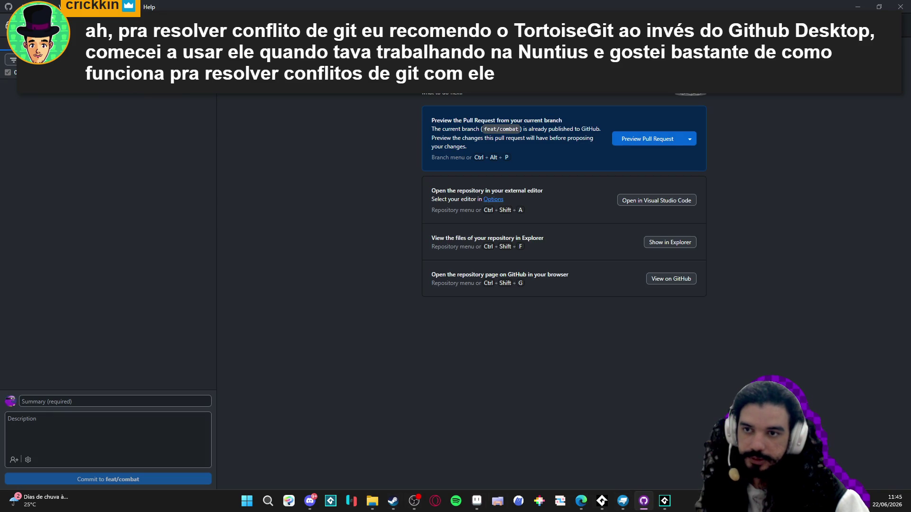
right_click(97, 57)
click(157, 123)
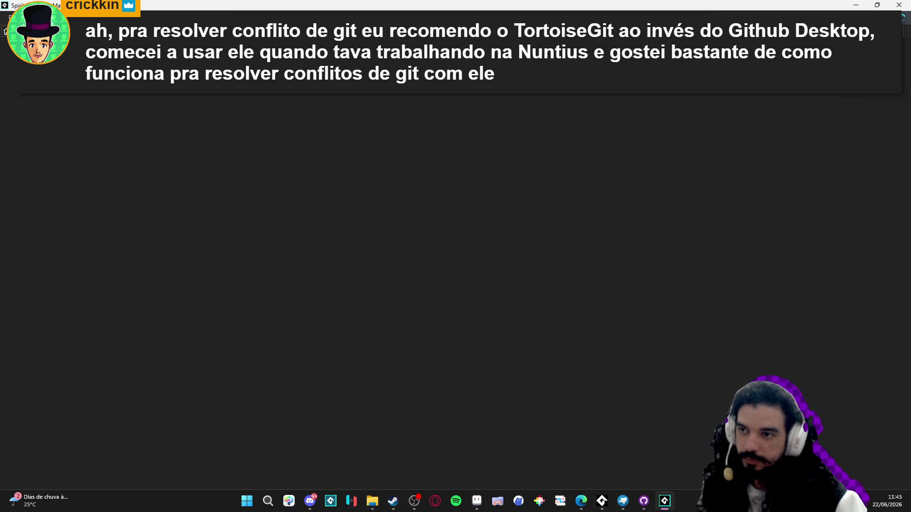
click(866, 7)
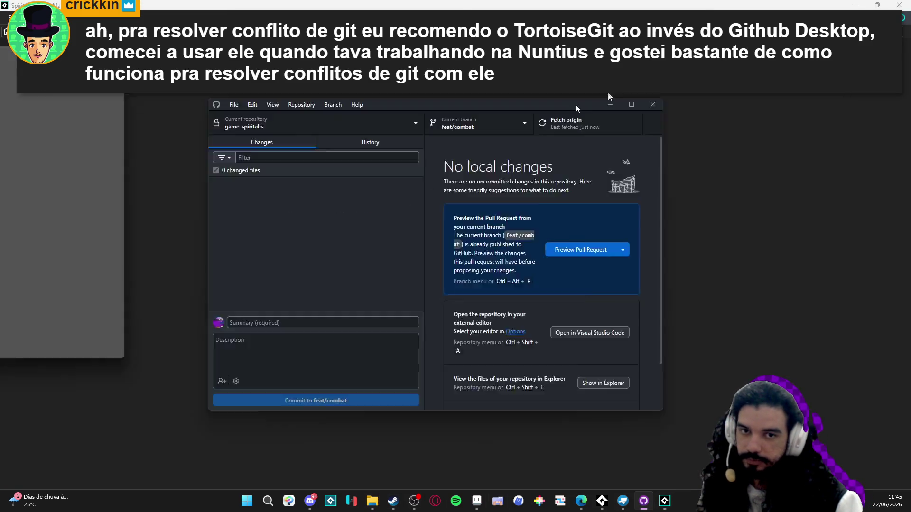
click(857, 6)
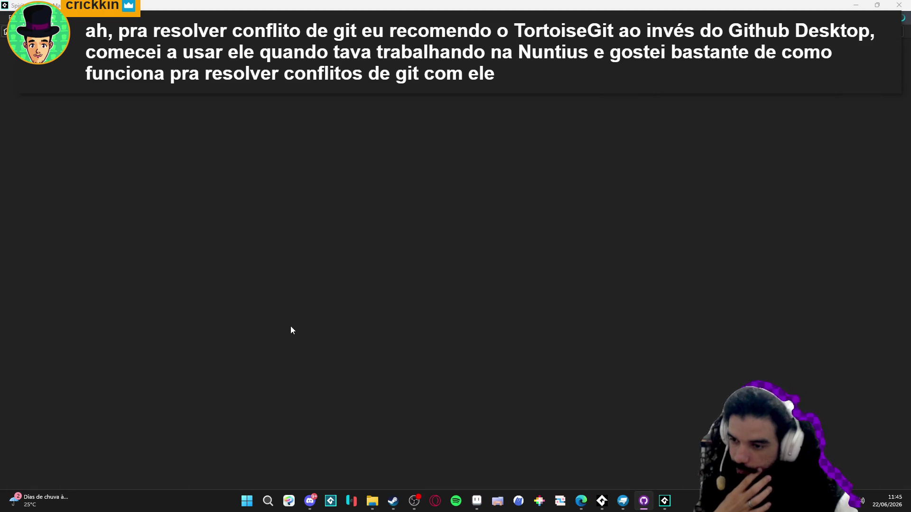
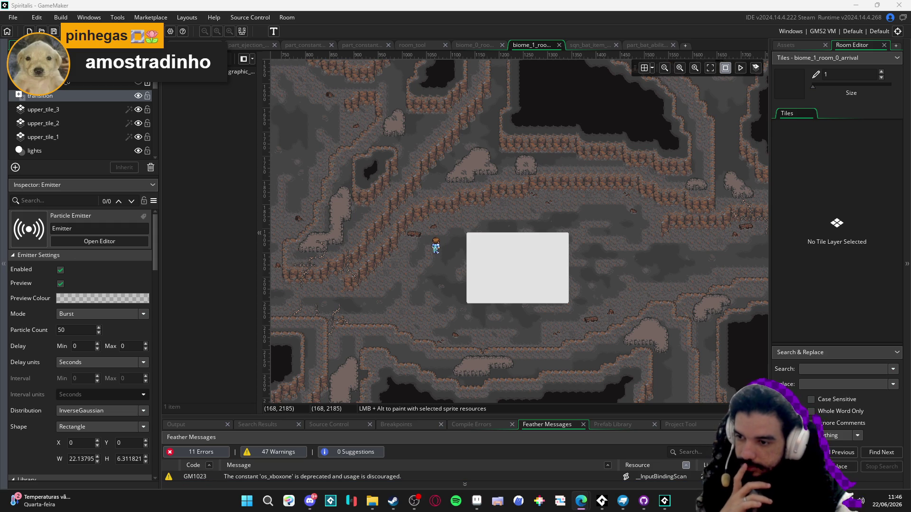
Compile and launch the Spiritalis project with F5
key(F5)
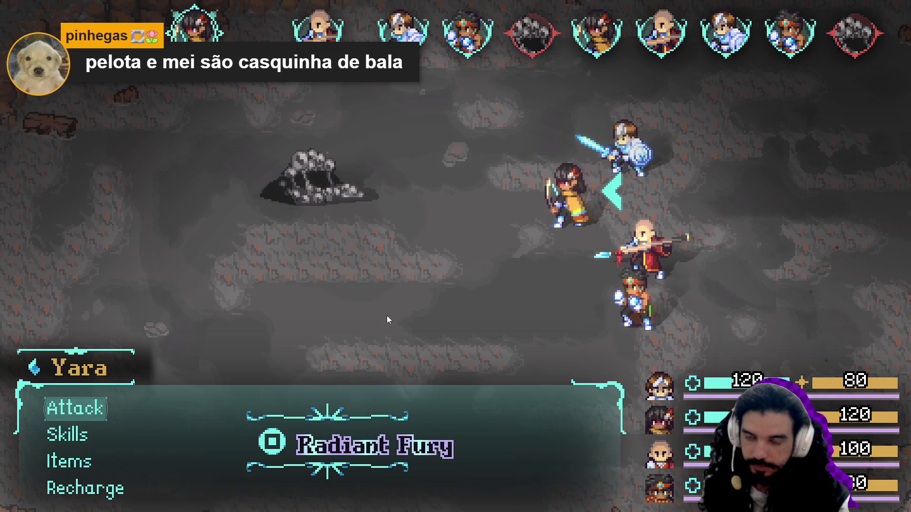
Have Yara attack Testorino with a basic attack and dismiss the battle results
key(Down)
key(Up)
key(Down)
key(Up)
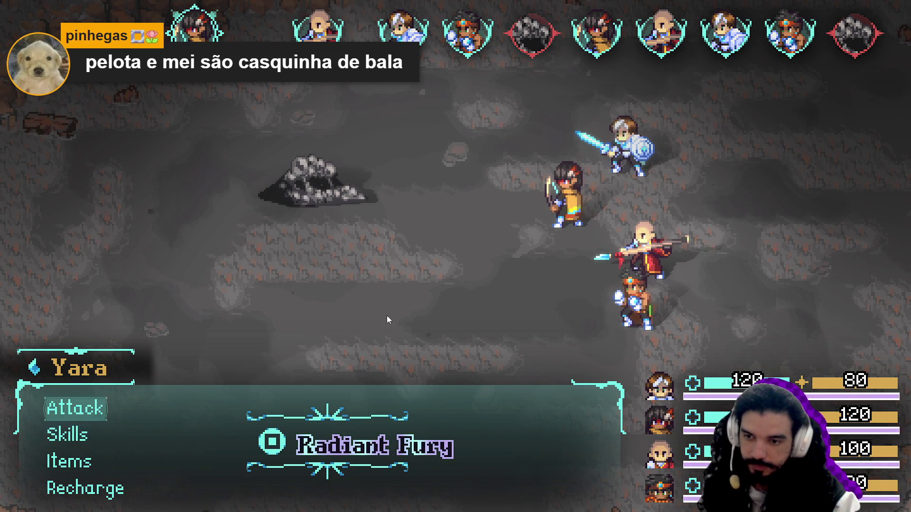
key(Return)
key(Return)
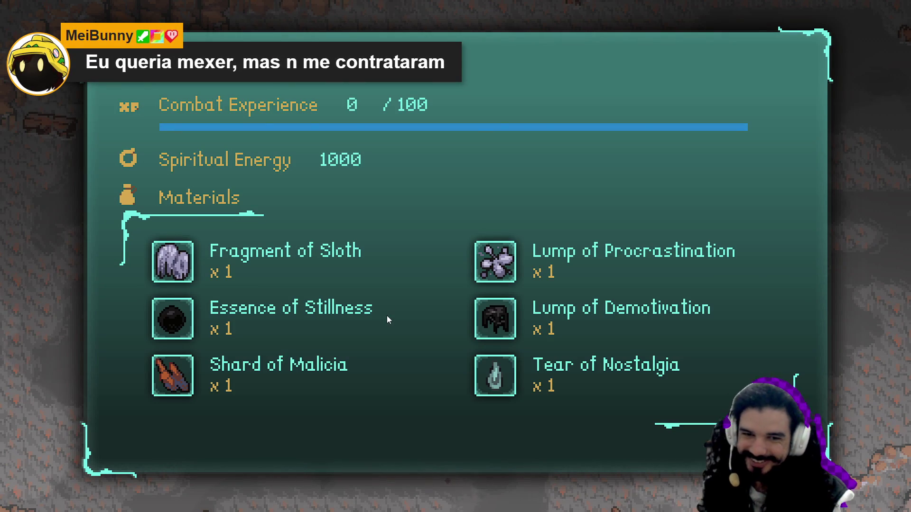
key(Return)
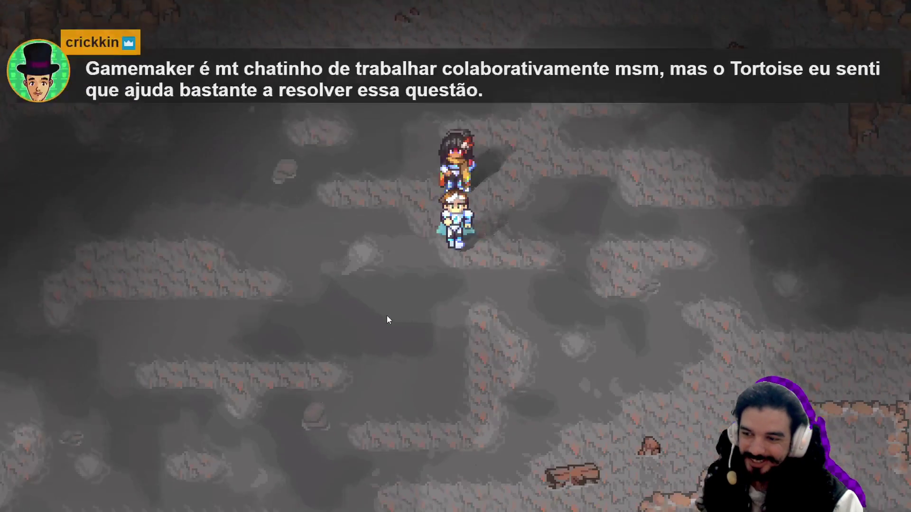
Walk the party across the cave, then close and rerun the game
key(Right)
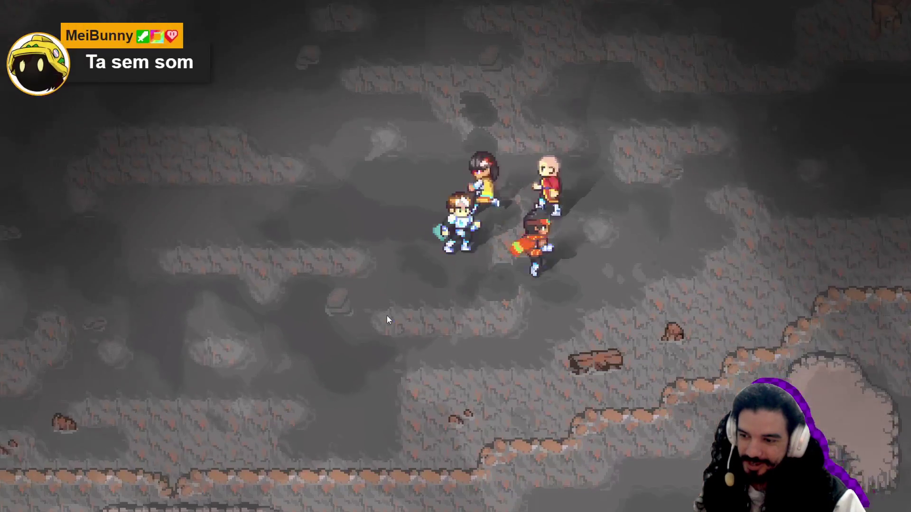
key(Down)
key(Left)
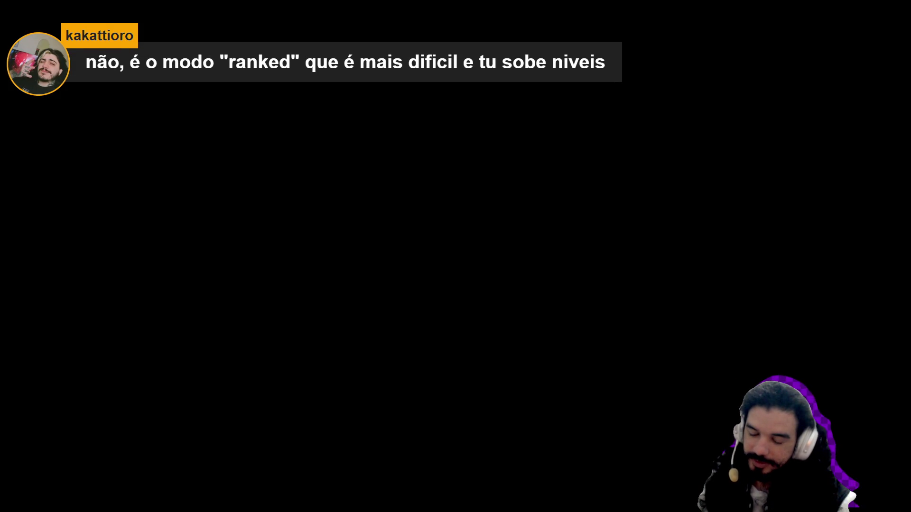
key(Escape)
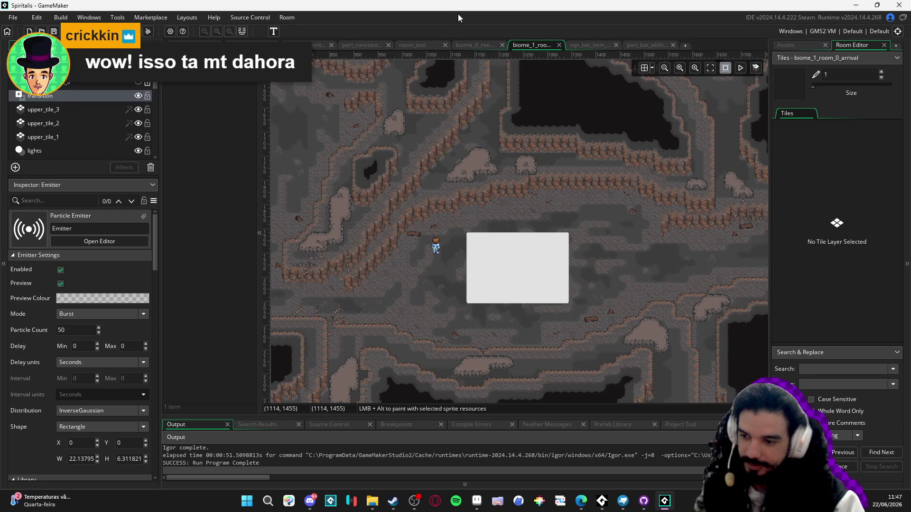
key(F5)
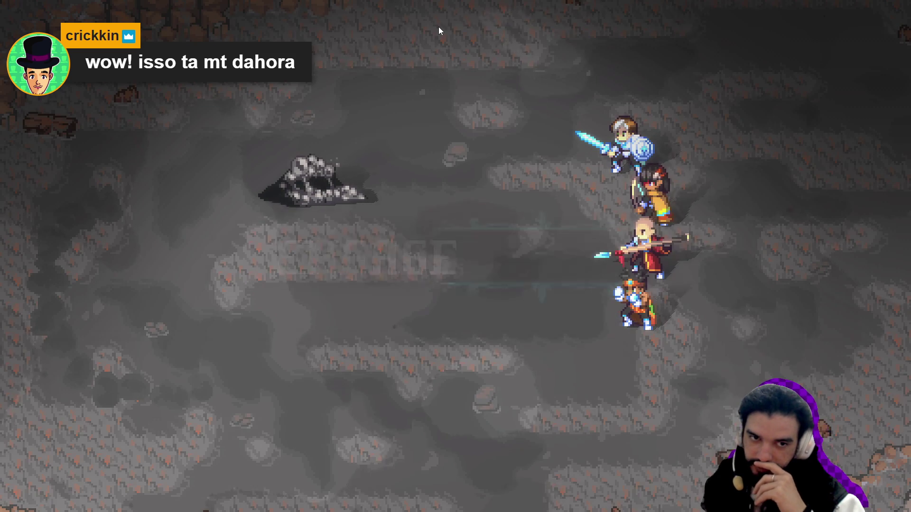
Use Yara's Radiant Fury skill in the new battle
key(Down)
key(Return)
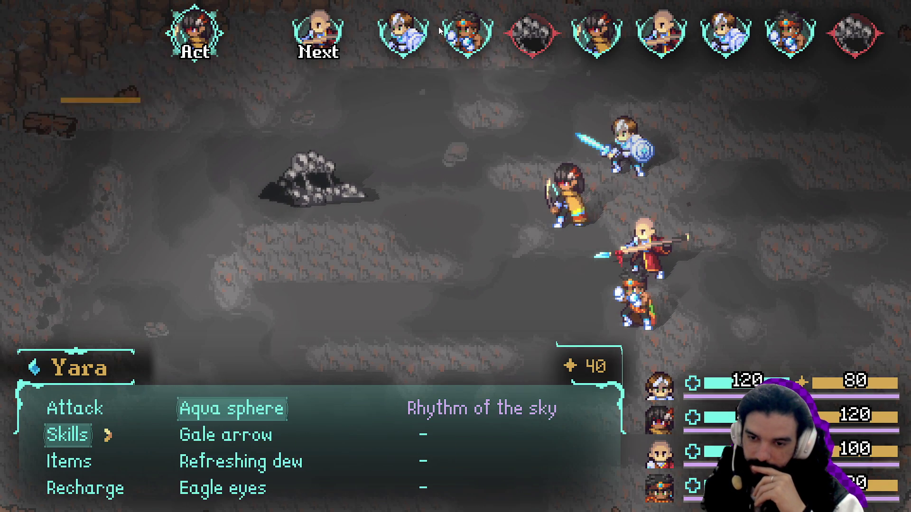
key(Return)
key(Up)
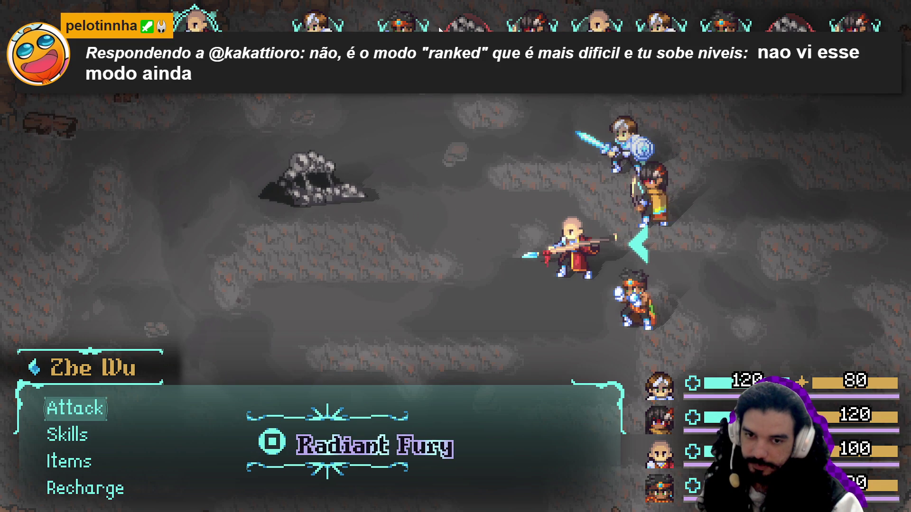
Launch Zhe Wu's Dragon assault at Testorino, finish the results and open the party menu
key(Down)
key(Return)
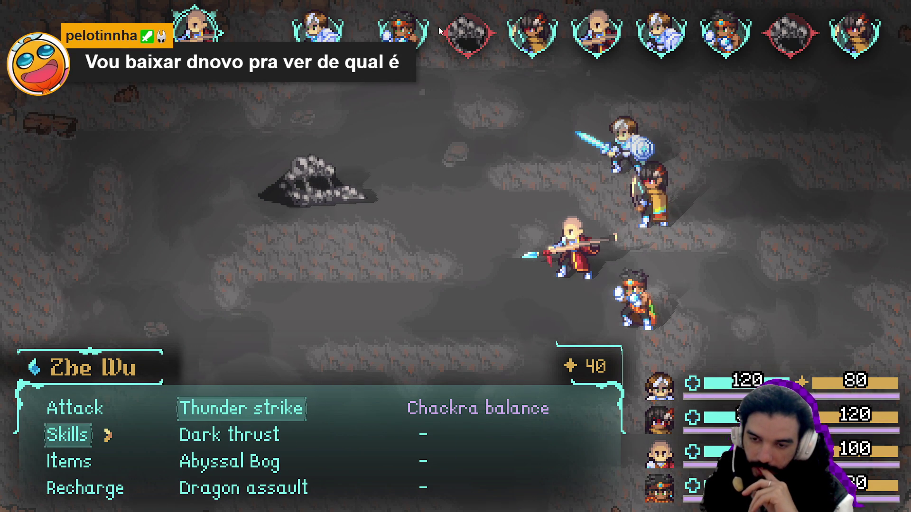
key(Up)
key(Right)
key(Left)
key(Return)
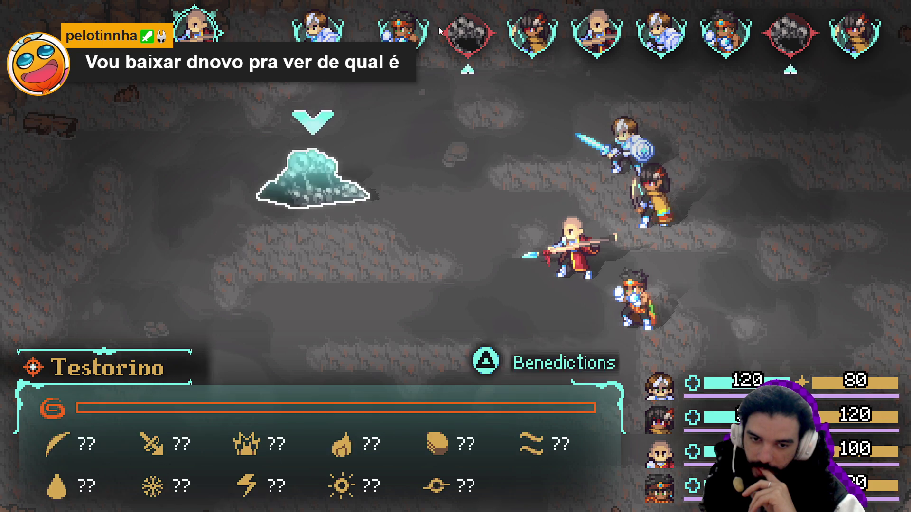
key(Return)
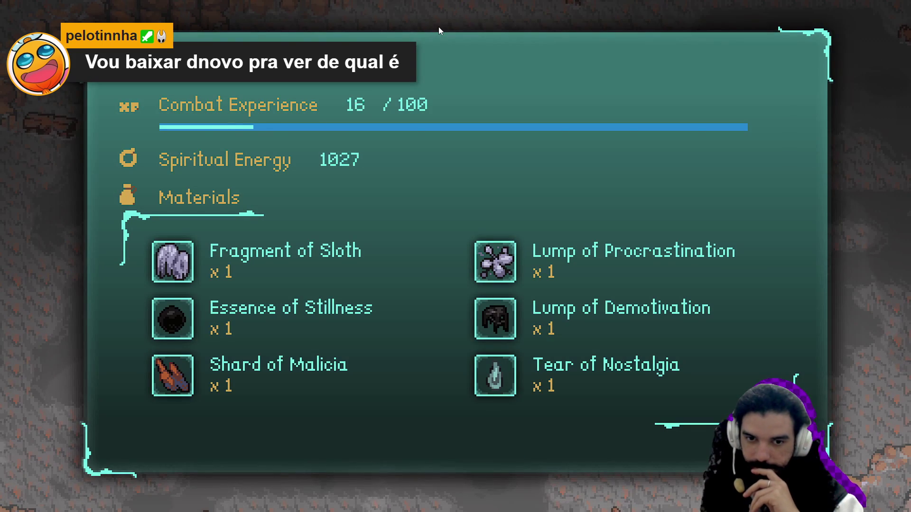
key(Return)
Review Sam's attributes, including Belief and Perception, then page through to Themba
key(Escape)
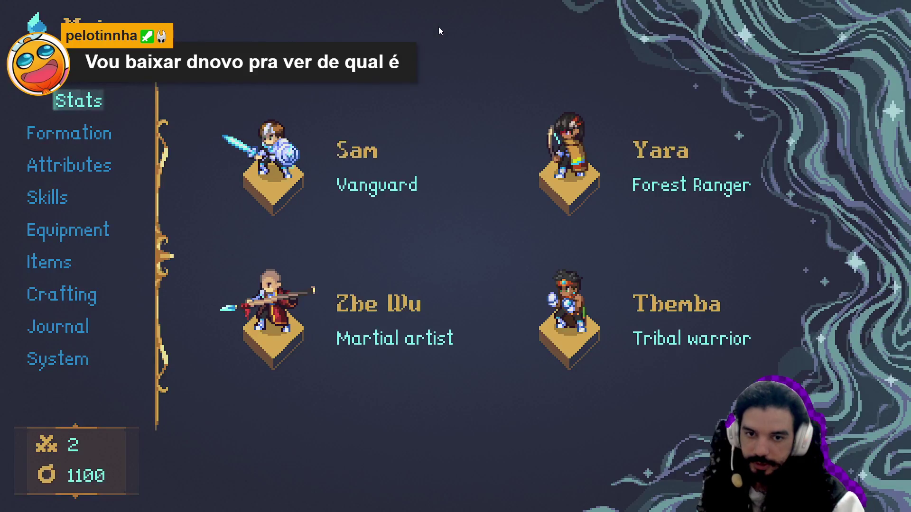
key(Down)
key(Down)
key(Return)
key(Down)
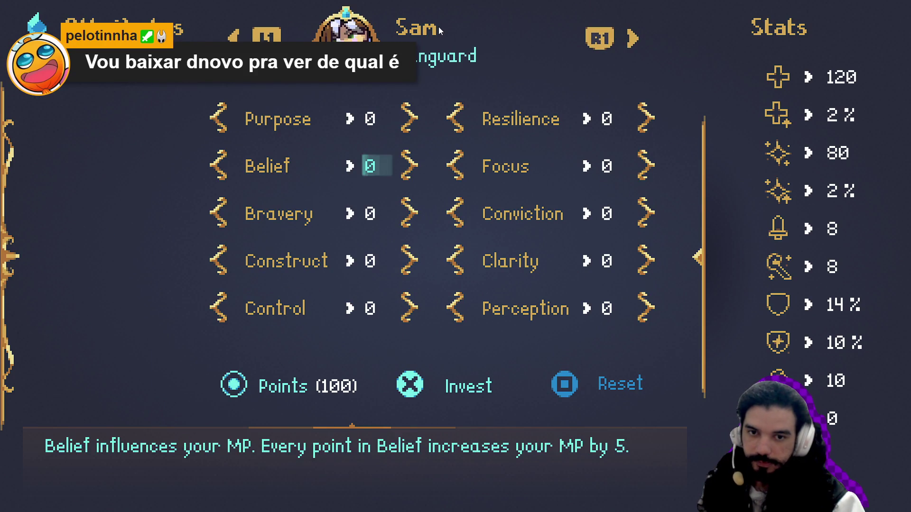
key(Down)
key(Right)
Browse Zhe Wu's active and passive skills
key(Down)
key(Down)
key(e)
key(e)
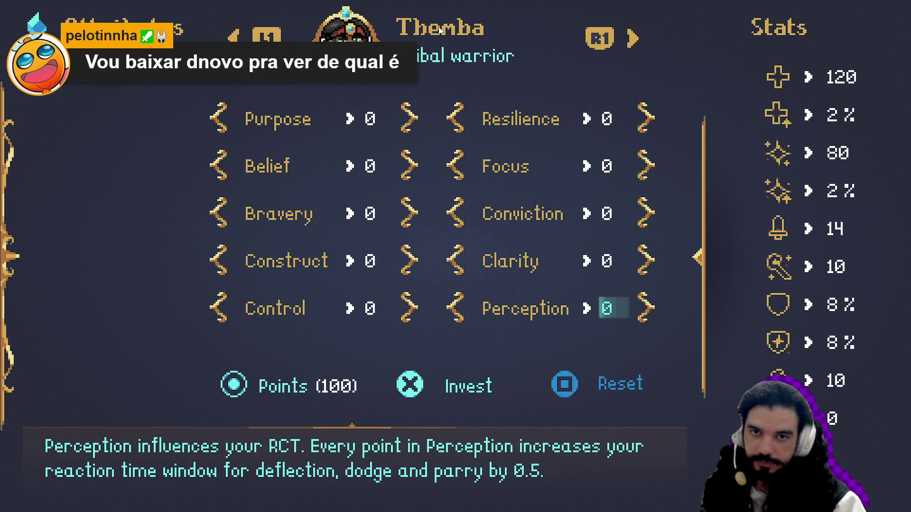
key(e)
key(Escape)
key(Down)
key(Return)
key(Down)
key(Down)
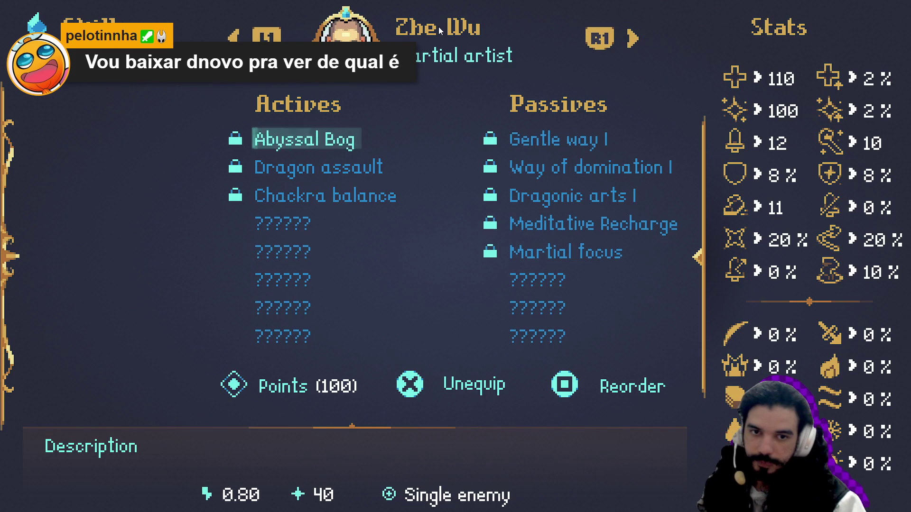
key(Right)
key(Return)
key(Left)
key(Return)
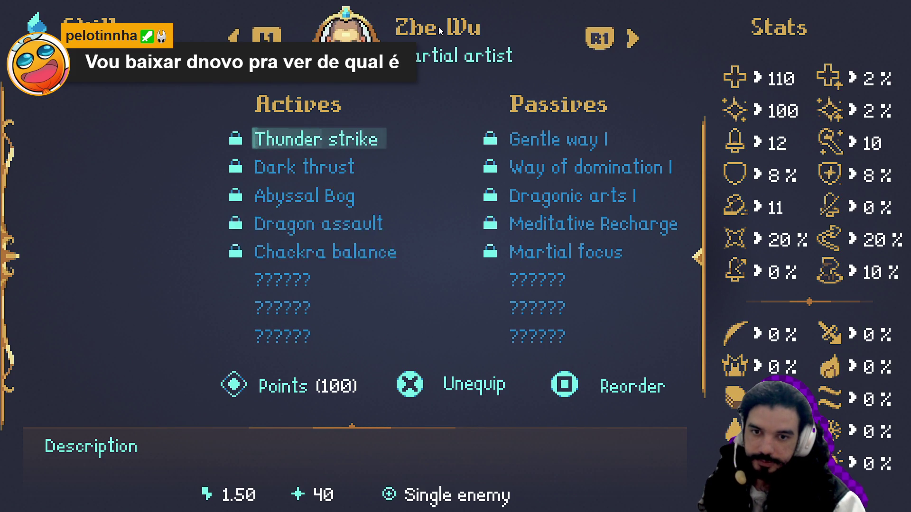
key(Right)
key(Return)
key(Left)
Inspect Zhe Wu's equipment slots and the rings available for the empty third slot
key(Escape)
key(Down)
key(Return)
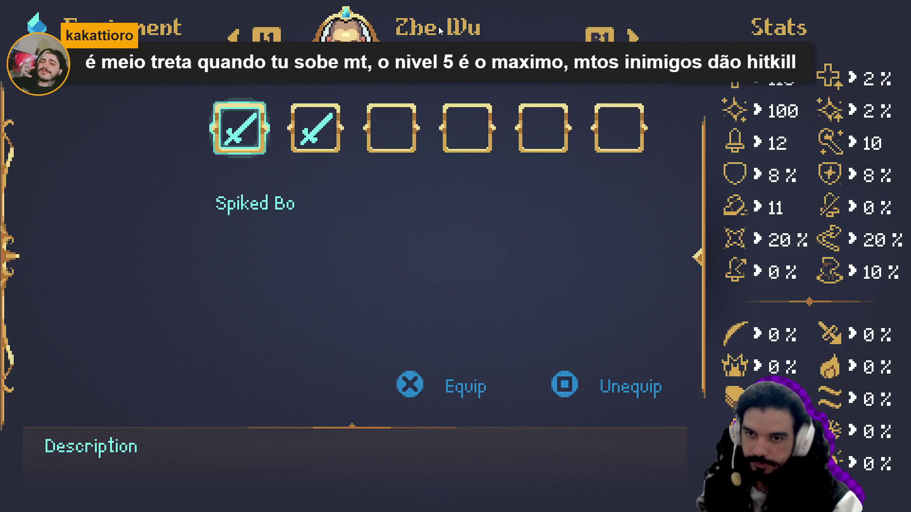
key(Right)
key(Left)
key(Right)
key(Right)
key(Return)
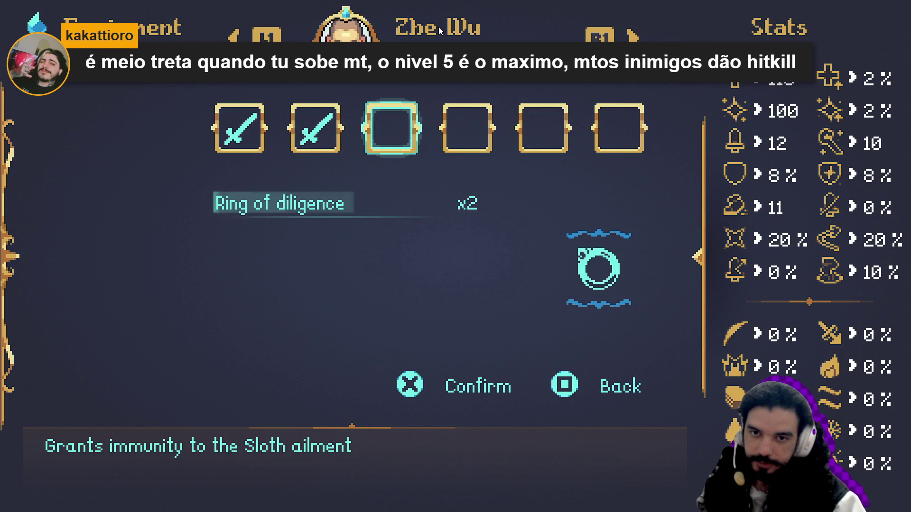
key(Escape)
key(Escape)
Check the item list (Faint Crystal, Benevolent Flash Grenade) and the crafting recipes
key(Down)
key(Return)
key(Down)
key(Down)
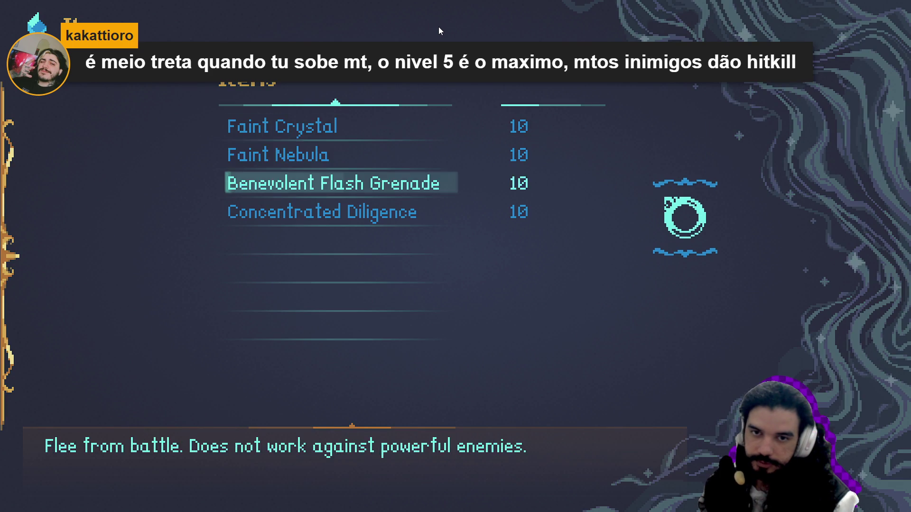
key(Up)
key(Up)
key(Escape)
key(Down)
key(Return)
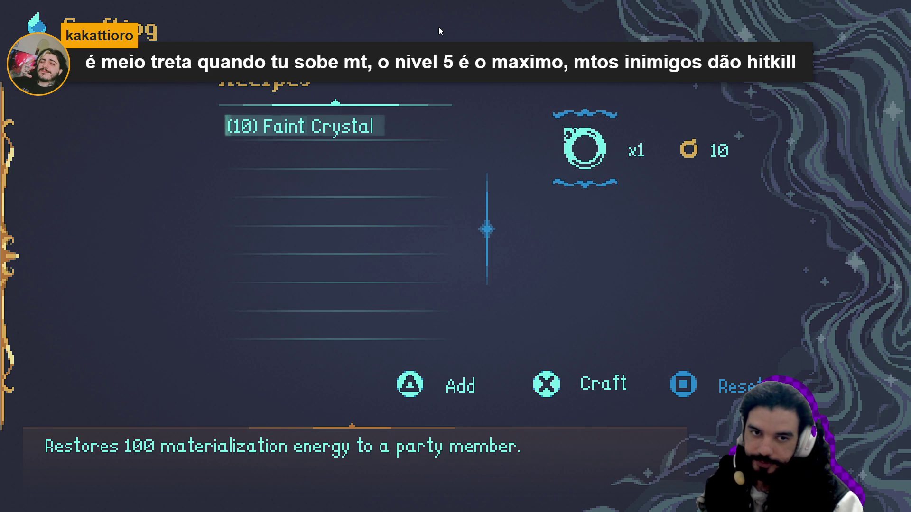
key(Escape)
Read the quest journal, including Malevolence core II and the completed Malevolence core I
key(Down)
key(Return)
key(Down)
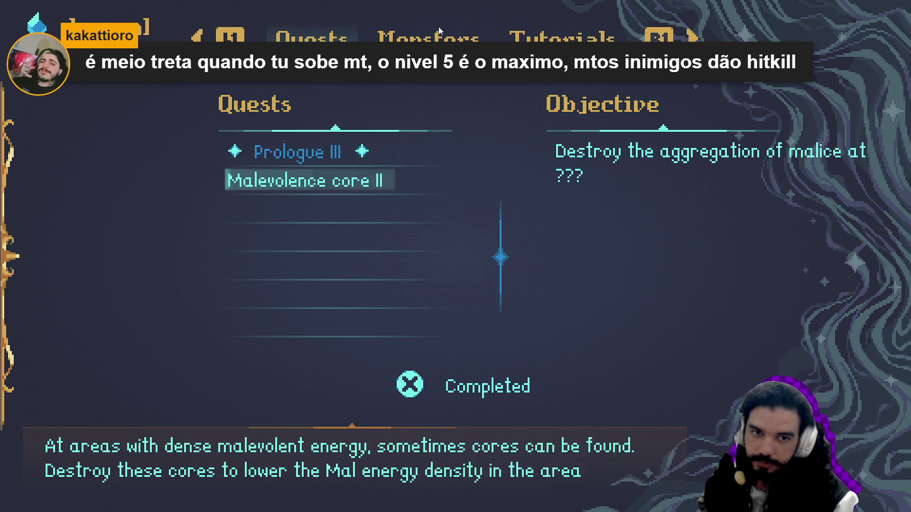
key(x)
key(Down)
key(Down)
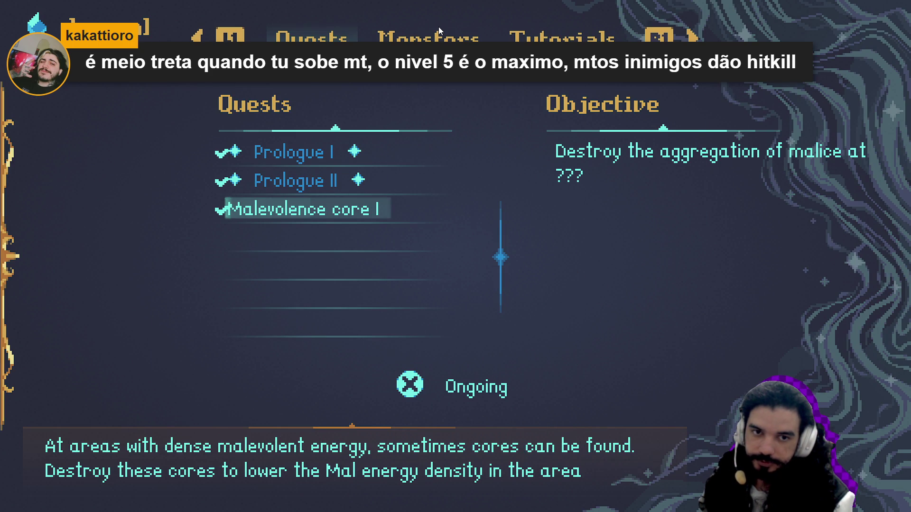
key(Down)
Look over the save slots and game settings, then close the menu to the cave
key(Down)
key(Escape)
key(Down)
key(Return)
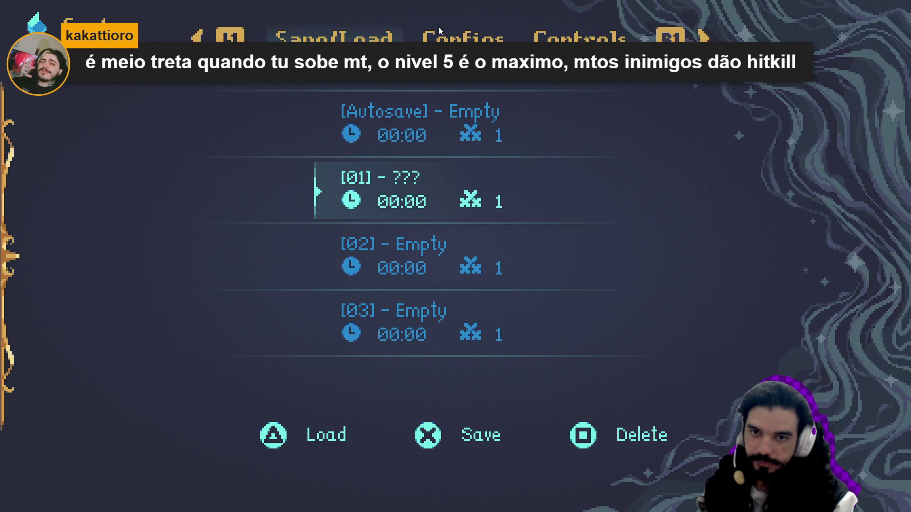
key(e)
key(q)
key(Down)
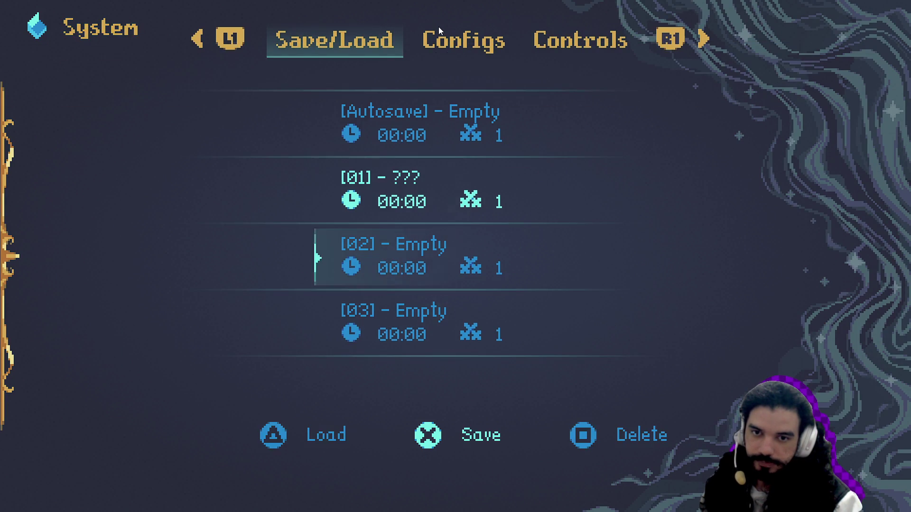
key(Up)
key(Up)
key(e)
key(Escape)
key(Escape)
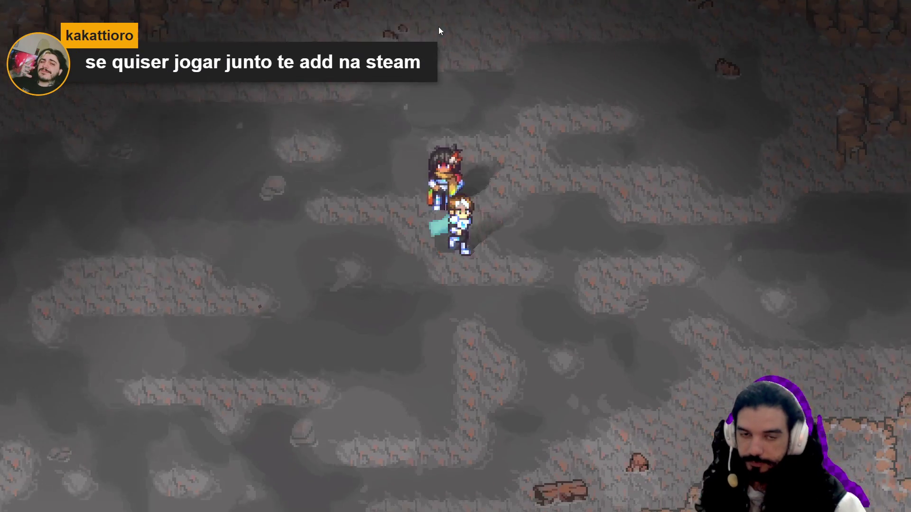
Walk the party right, up, left and down through the cave tunnels
key(Right)
key(Up)
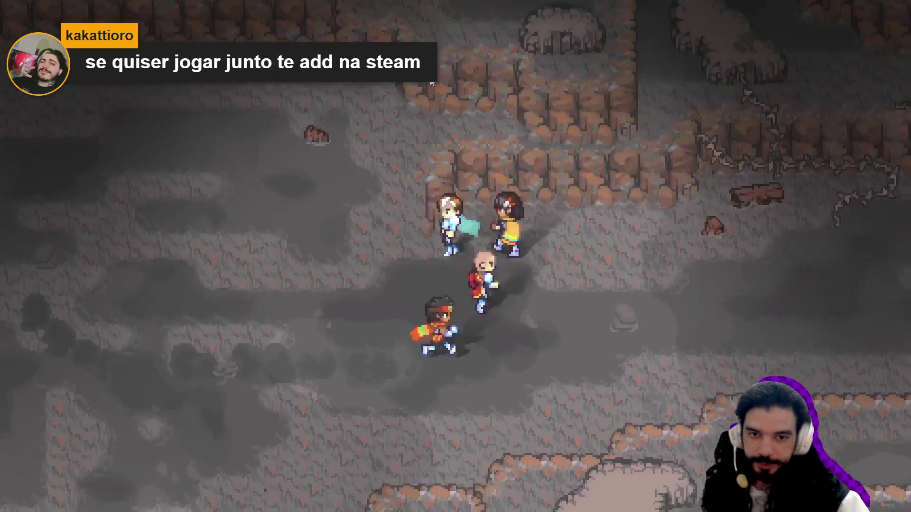
key(Left)
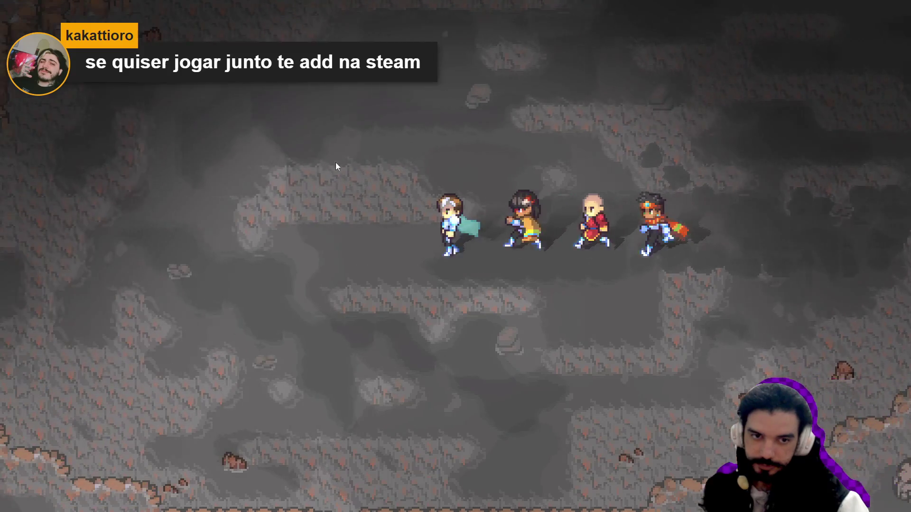
key(Down)
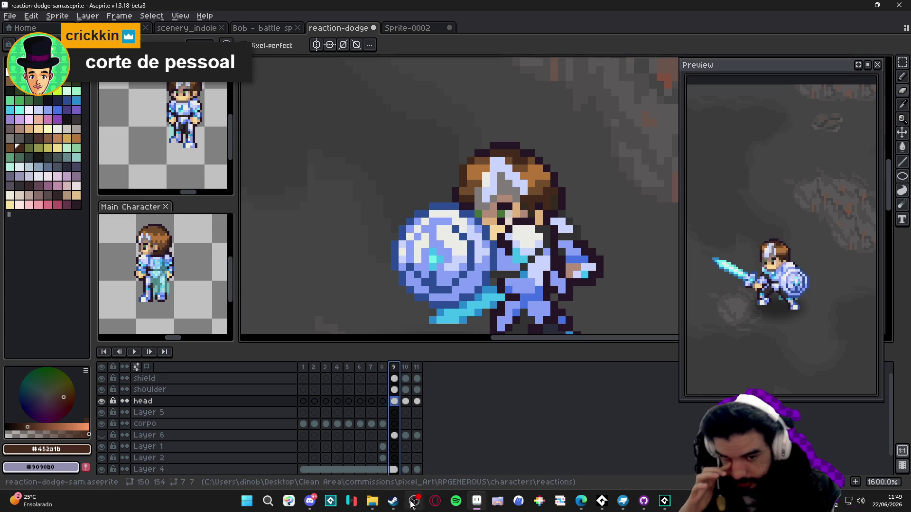
Bring GameMaker forward, filter the Asset Browser by 'fog' and open part_exploding_fog
mouse_move(393, 501)
click(401, 449)
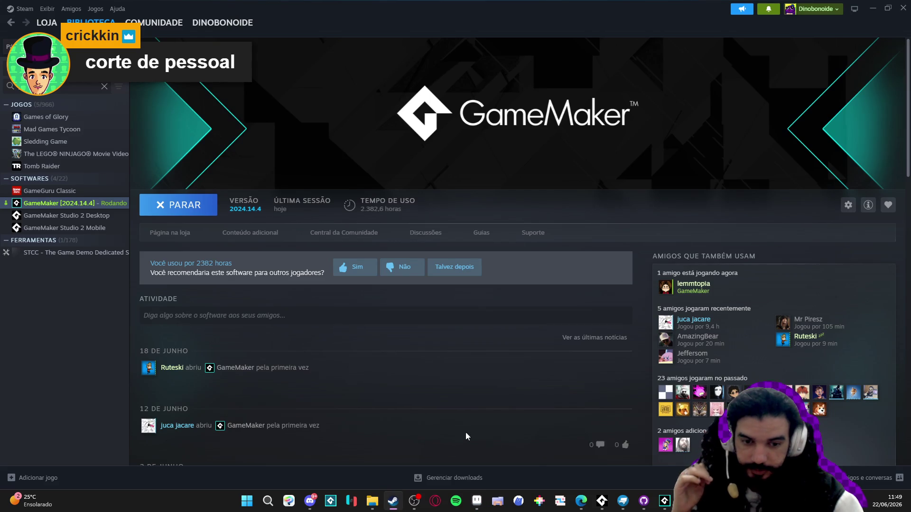
click(664, 502)
click(803, 44)
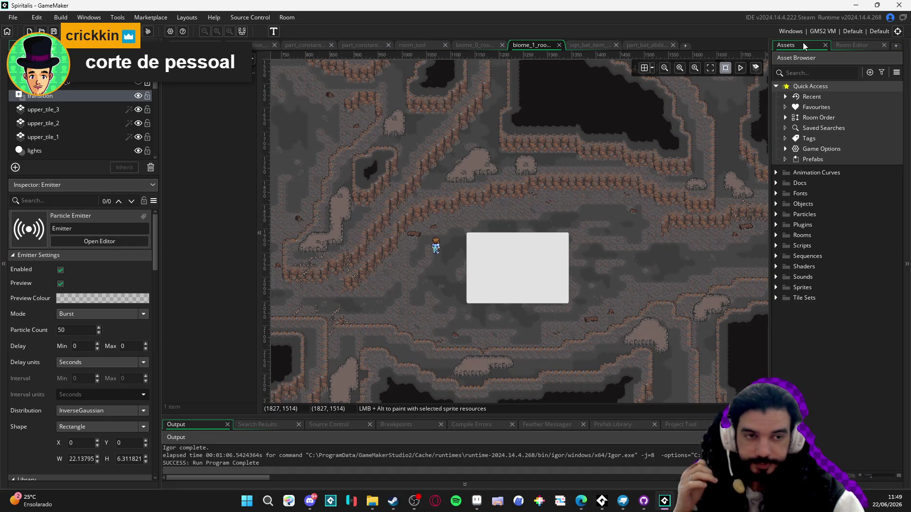
click(798, 73)
text(fog)
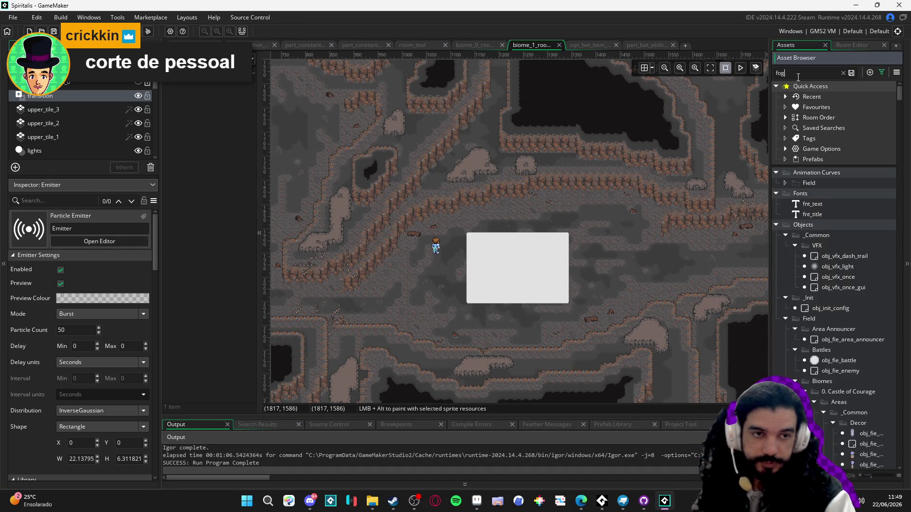
double_click(845, 235)
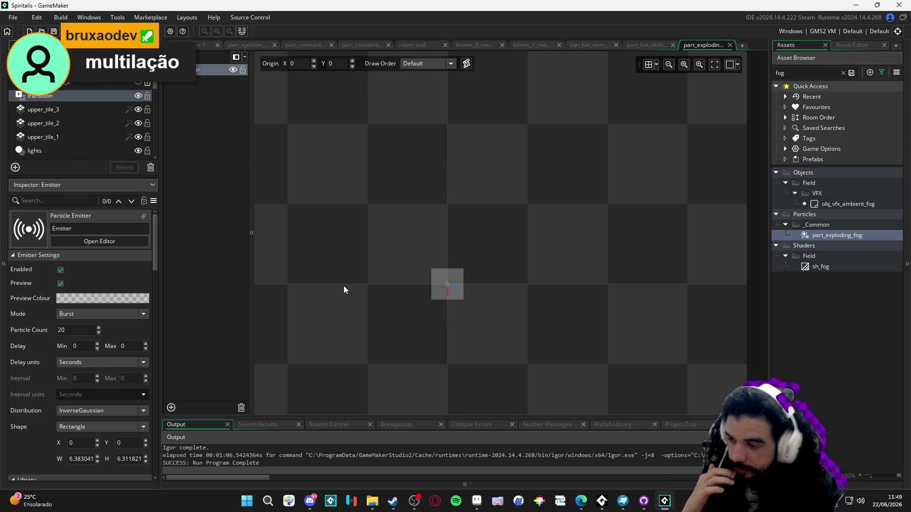
Minimize the GameMaker window to reveal the Steam library page
click(856, 5)
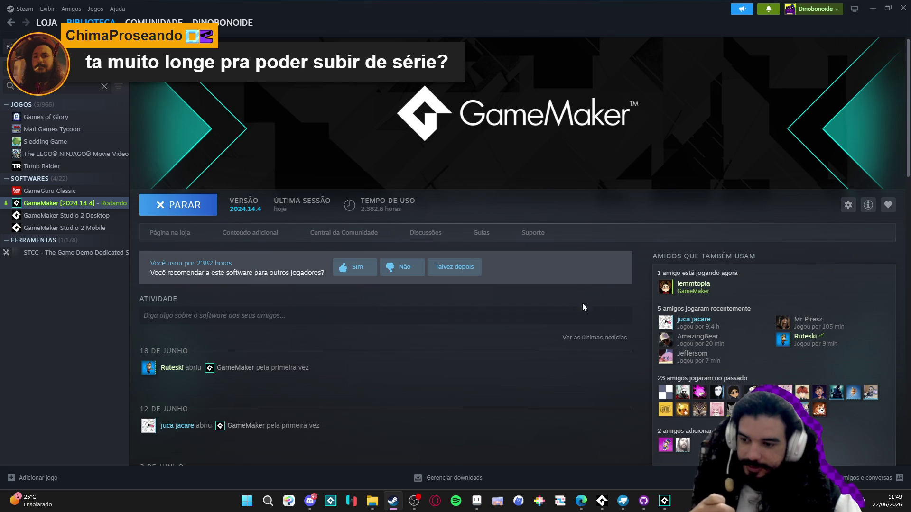
Switch back to Aseprite and check the durations of frames 10 and 9
click(664, 501)
click(476, 501)
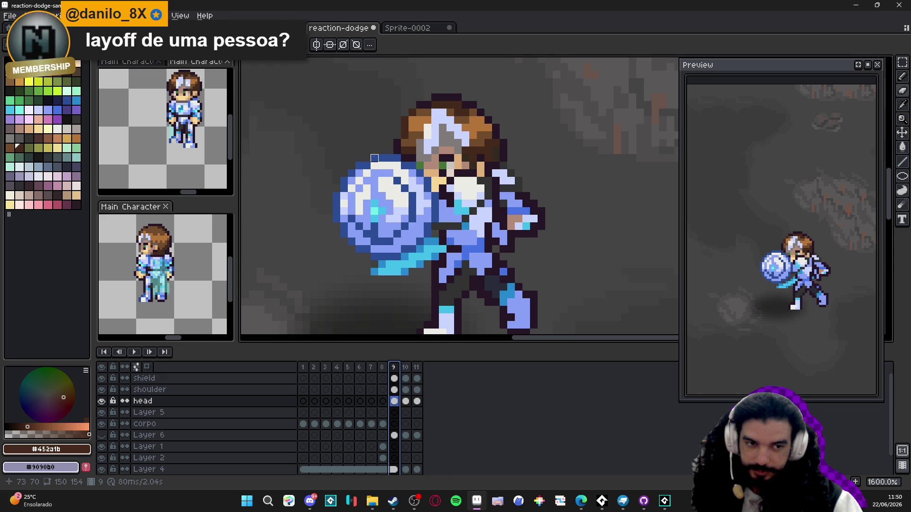
click(405, 372)
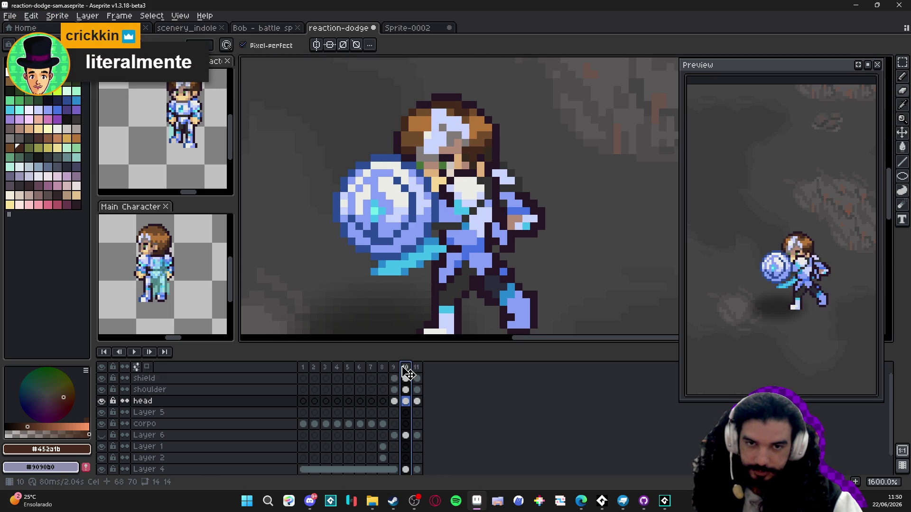
click(399, 374)
double_click(406, 368)
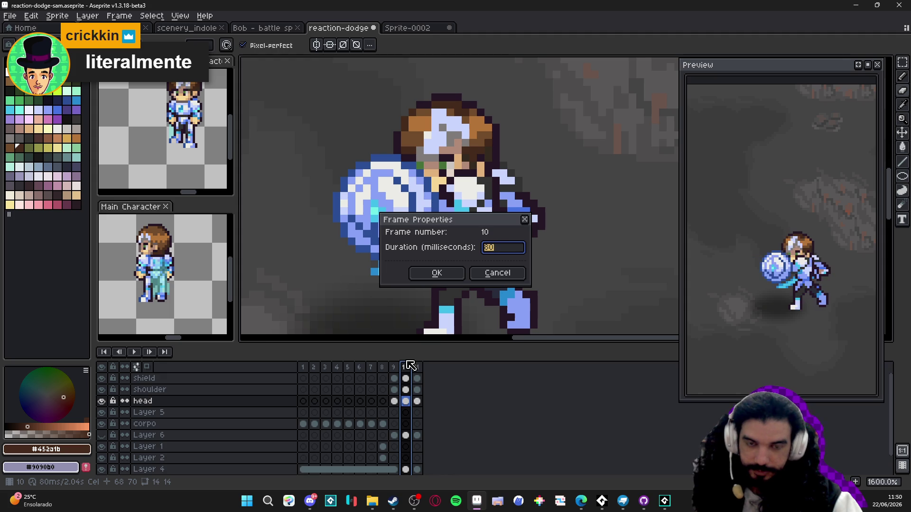
click(479, 279)
double_click(393, 368)
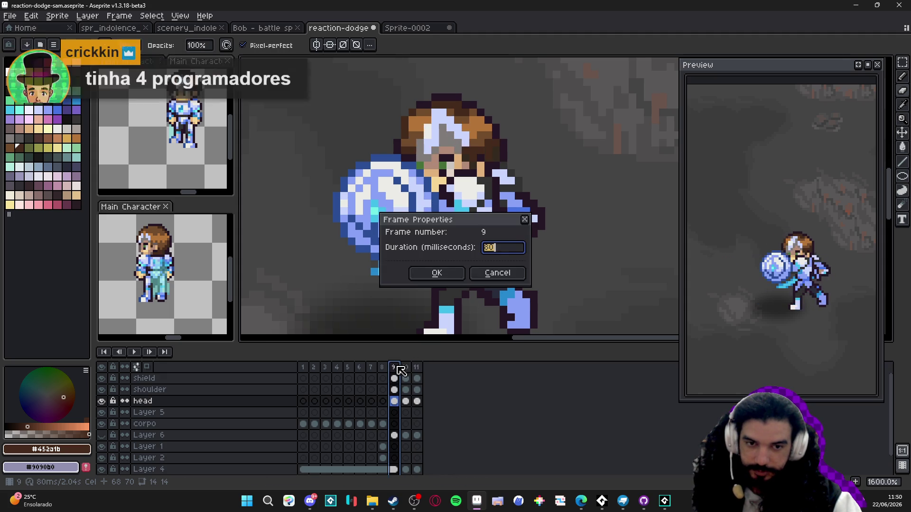
click(493, 274)
Check frame 11's duration, then recheck frame 9, cancelling each dialog
click(406, 367)
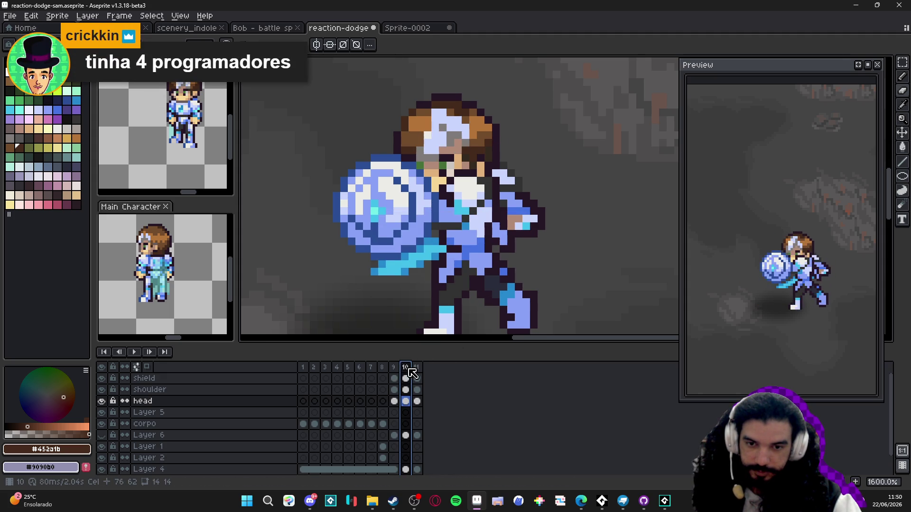
click(417, 368)
double_click(418, 368)
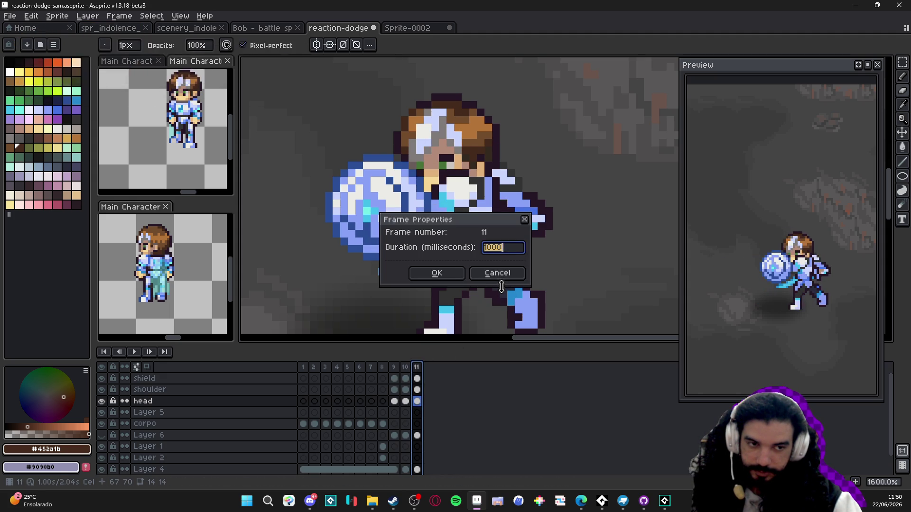
click(498, 274)
click(395, 368)
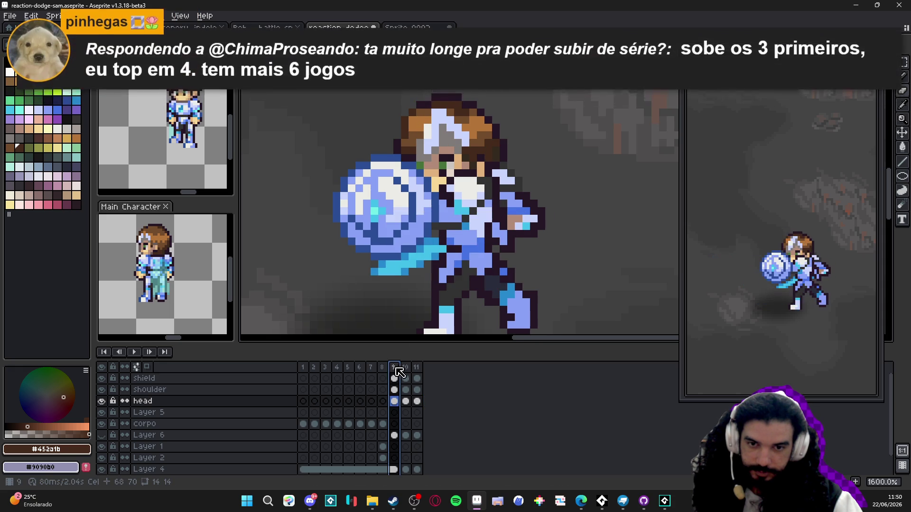
double_click(396, 372)
click(496, 271)
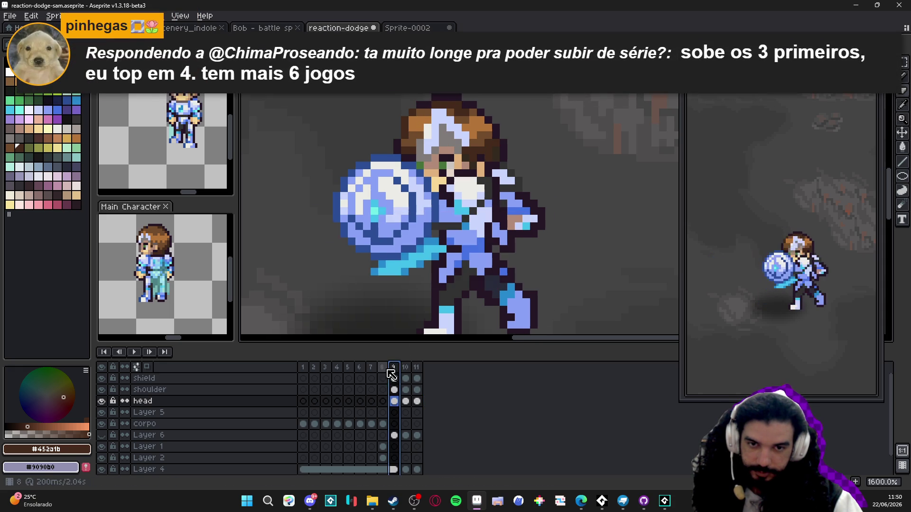
Recheck frames 9 and 11 and reopen frame 11's Frame Properties
click(384, 370)
double_click(394, 368)
click(496, 272)
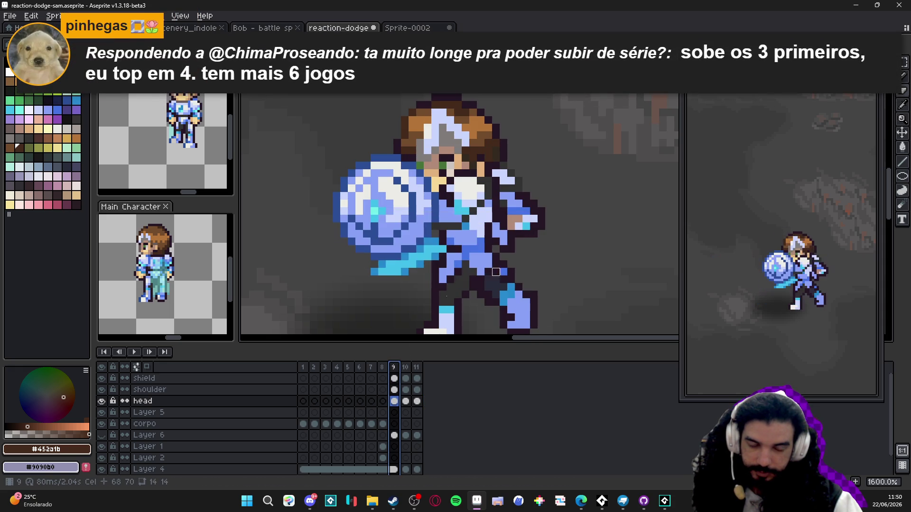
double_click(416, 369)
click(497, 272)
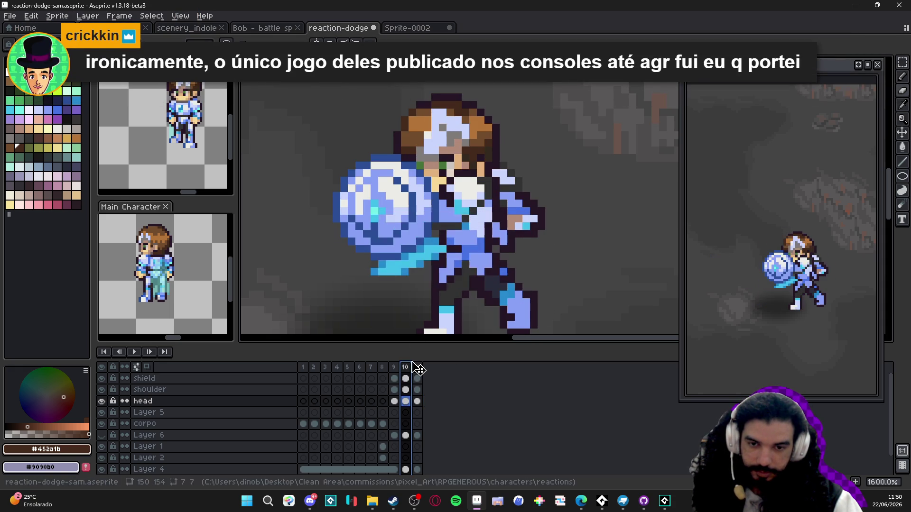
key(Left)
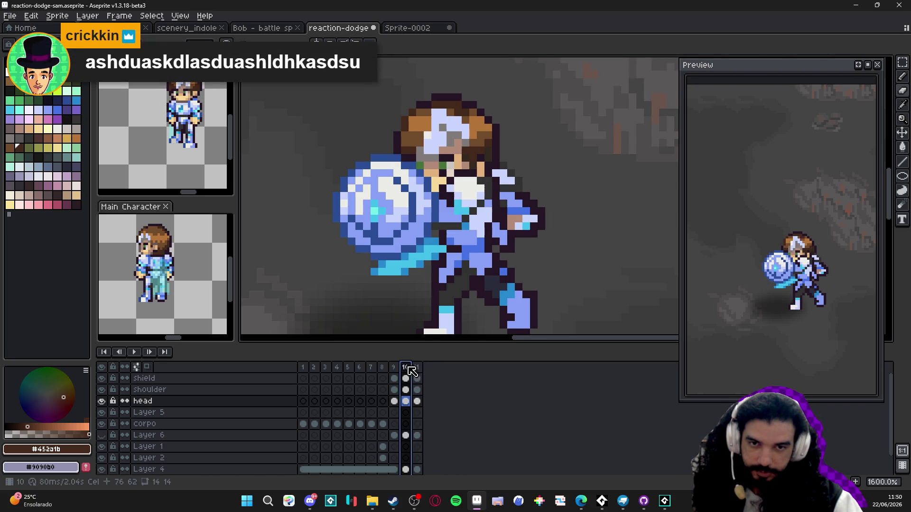
double_click(417, 368)
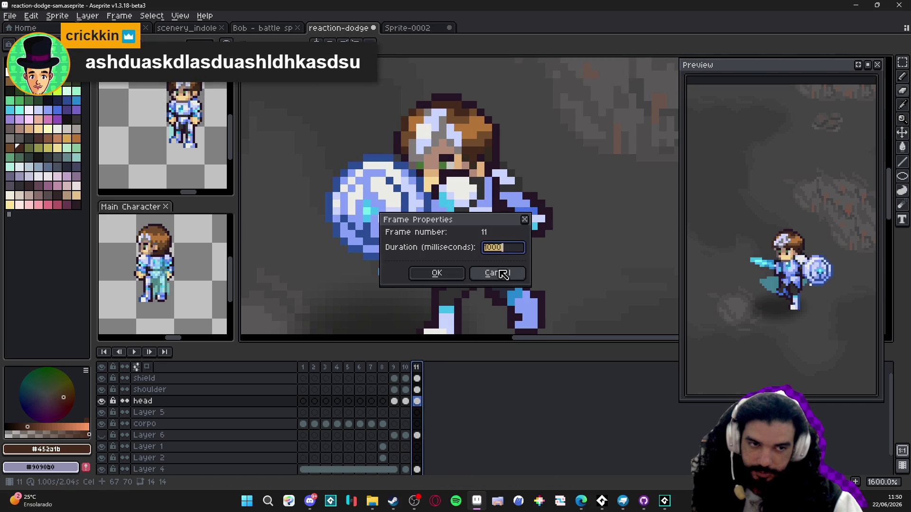
Cancel frame 11's Frame Properties, keeping its 1000 ms duration
click(502, 274)
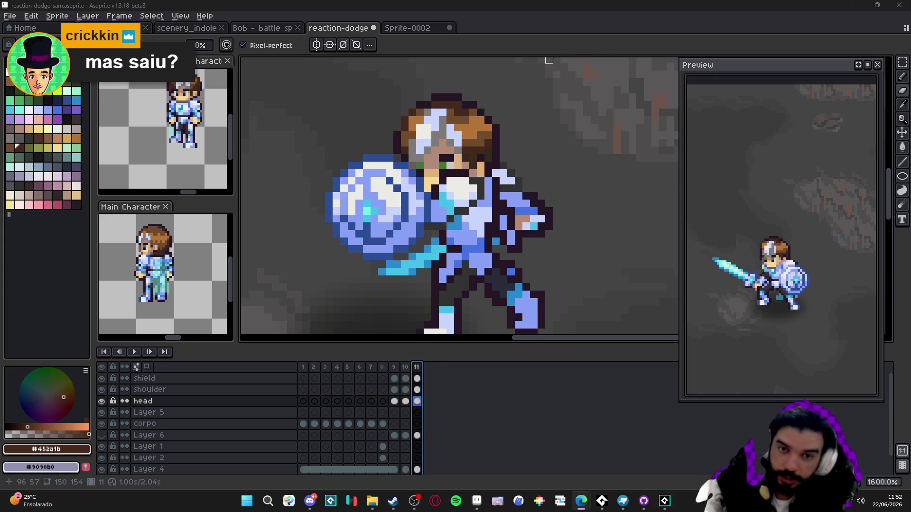
Zoom out and recheck frame 11's 1-second duration, stepping through frames 10 and 11
scroll(451, 167, down, 3)
scroll(451, 167, down, 1)
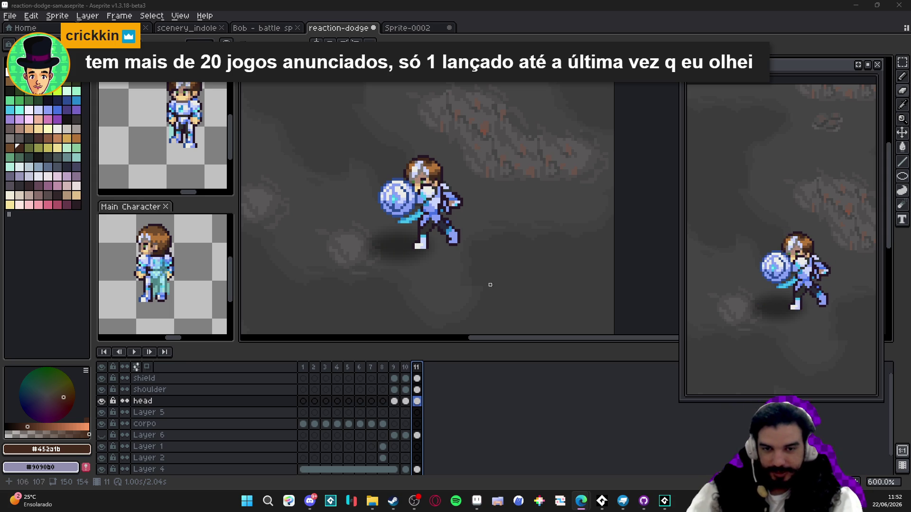
double_click(417, 368)
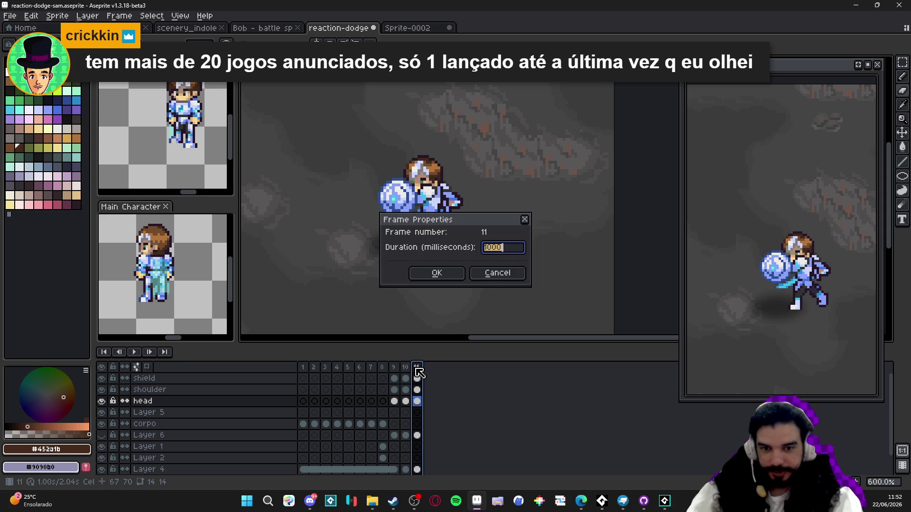
click(491, 276)
click(405, 369)
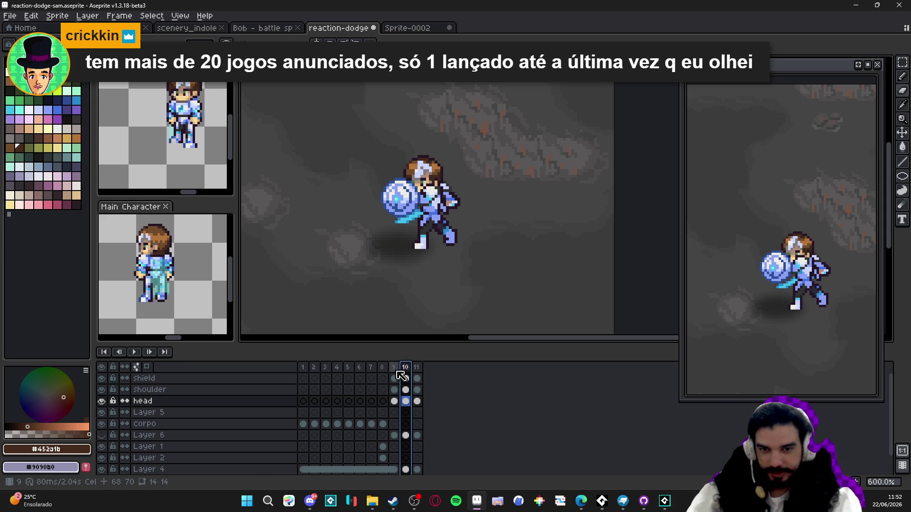
click(417, 368)
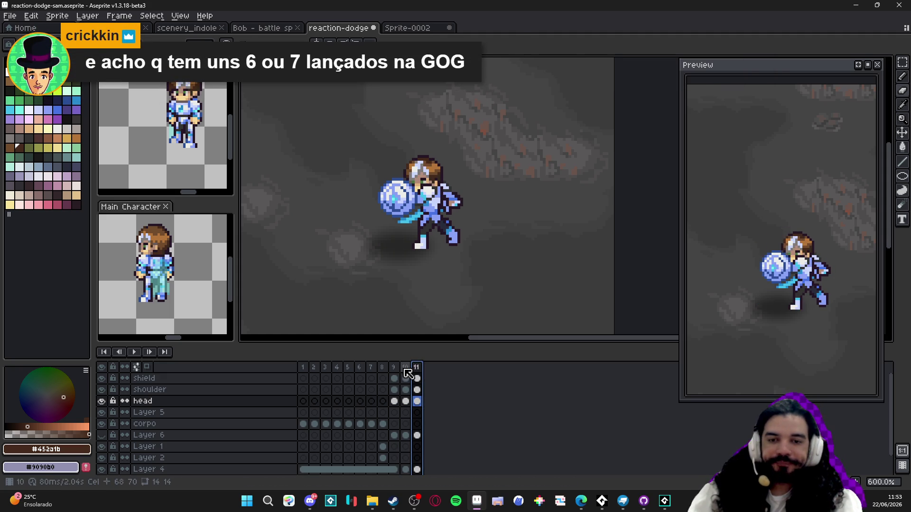
Select frames 9 and 10, then open frame 11's Frame Properties
click(393, 368)
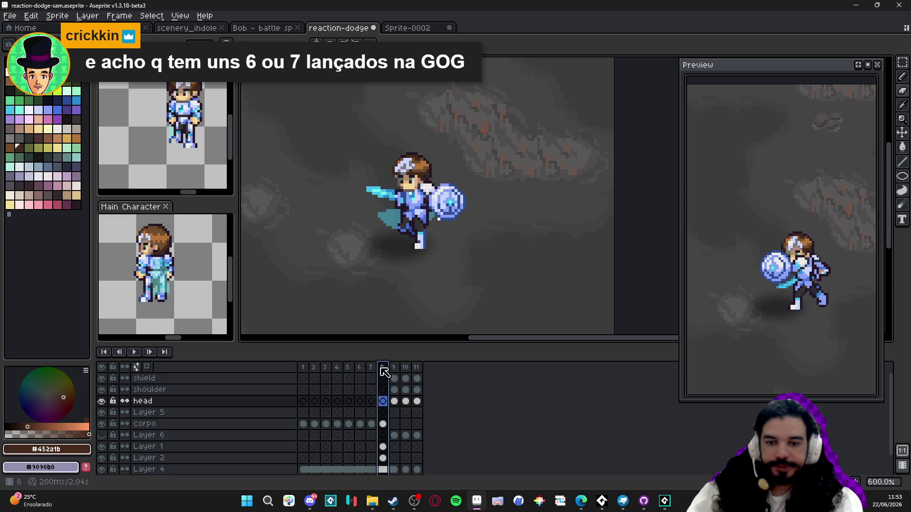
shift+click(407, 370)
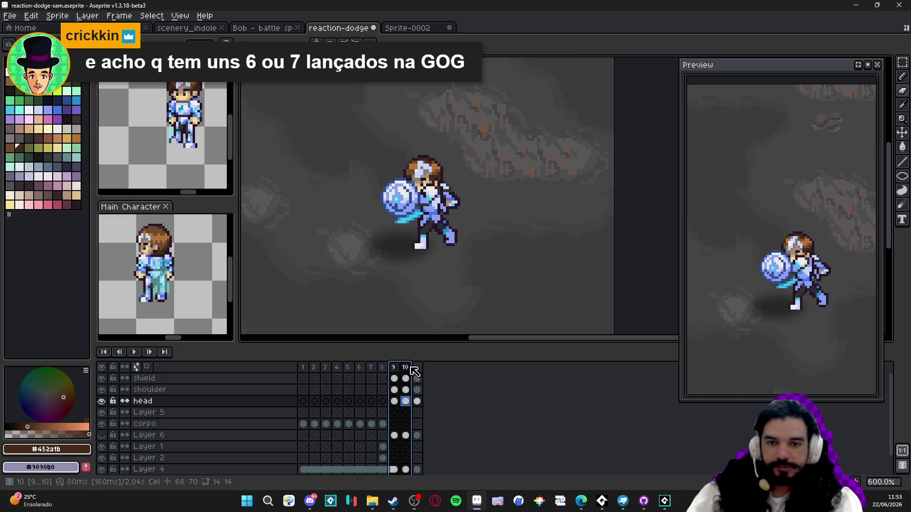
click(406, 368)
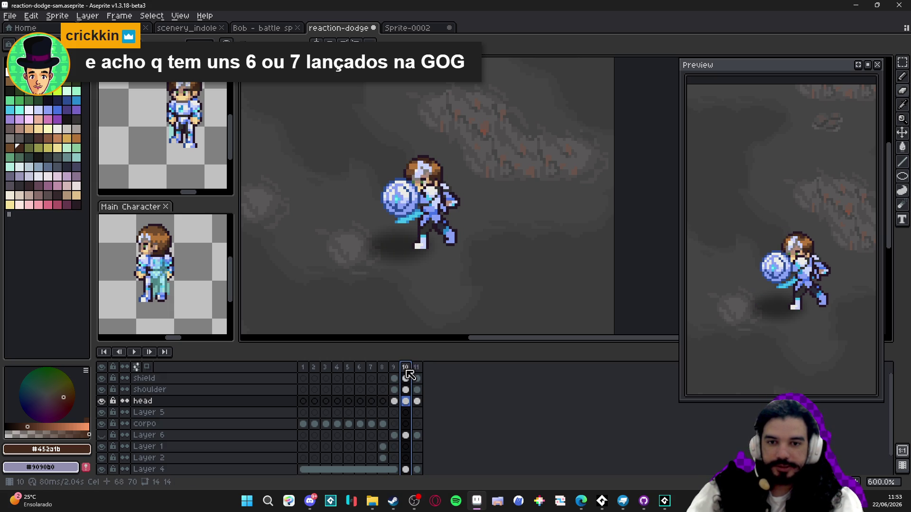
click(417, 372)
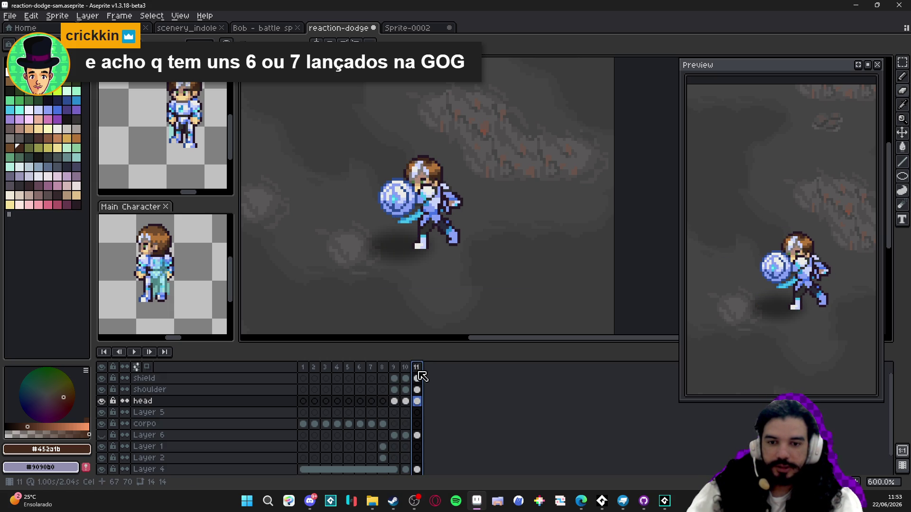
double_click(418, 371)
key(Return)
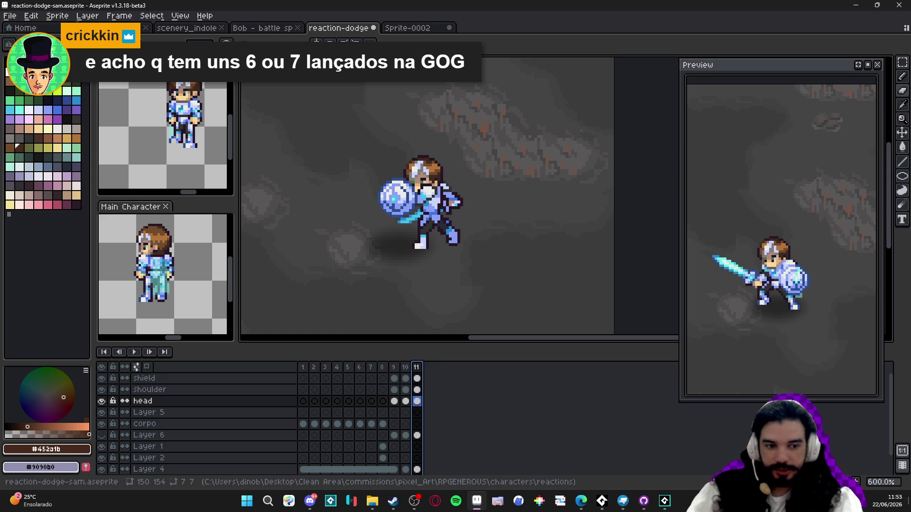
key(alt+n)
double_click(429, 368)
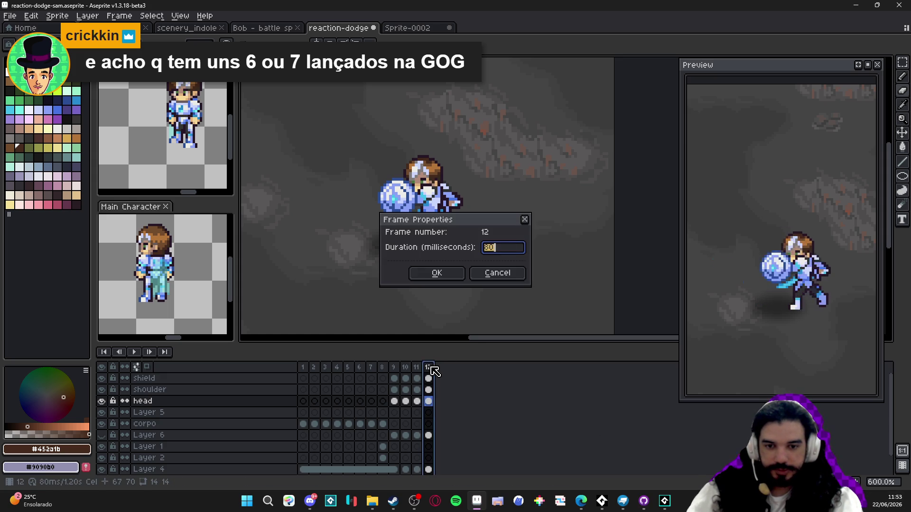
text(000)
key(Return)
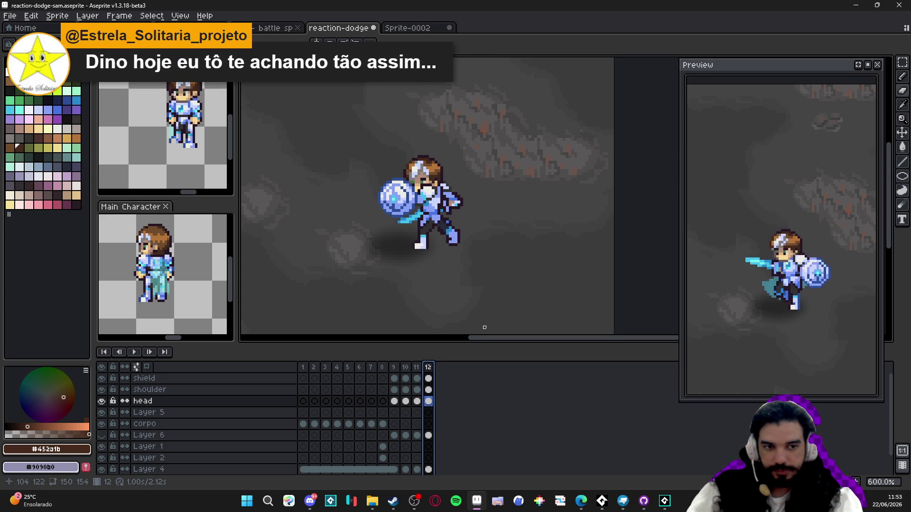
double_click(417, 367)
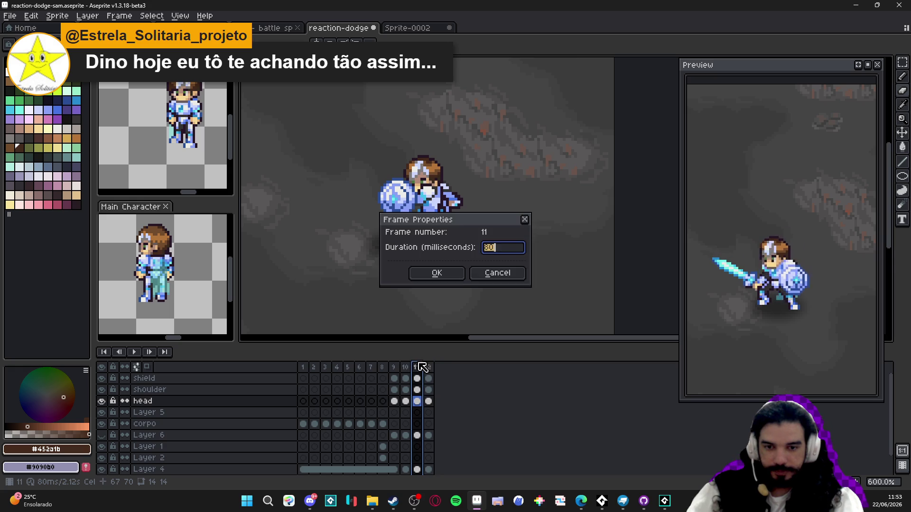
click(497, 273)
click(406, 369)
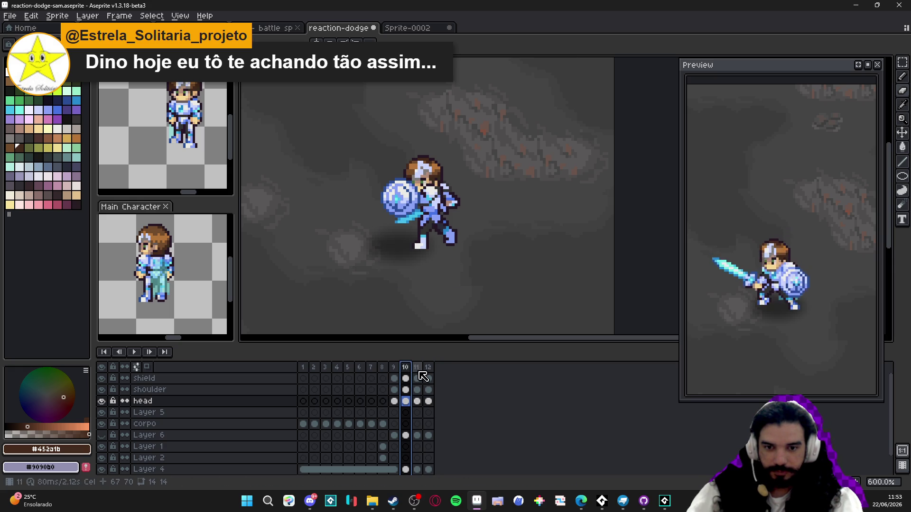
click(417, 369)
click(428, 369)
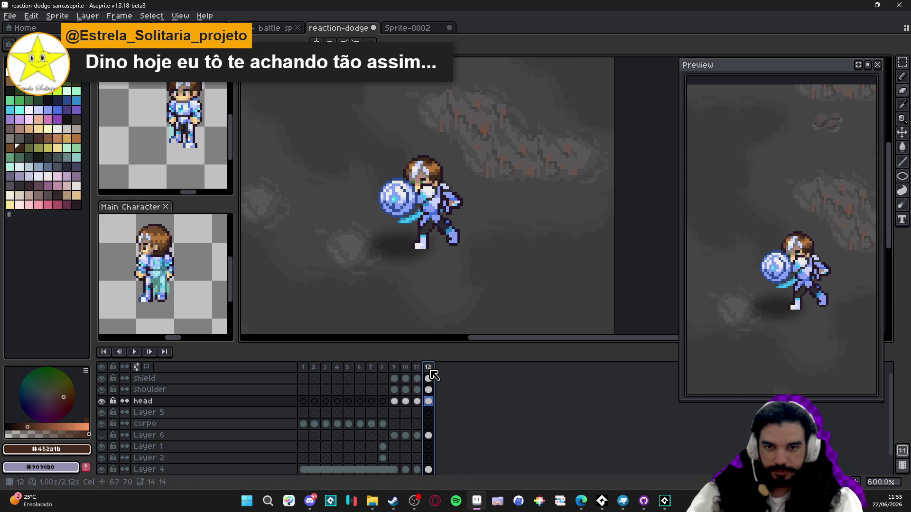
click(396, 369)
click(406, 369)
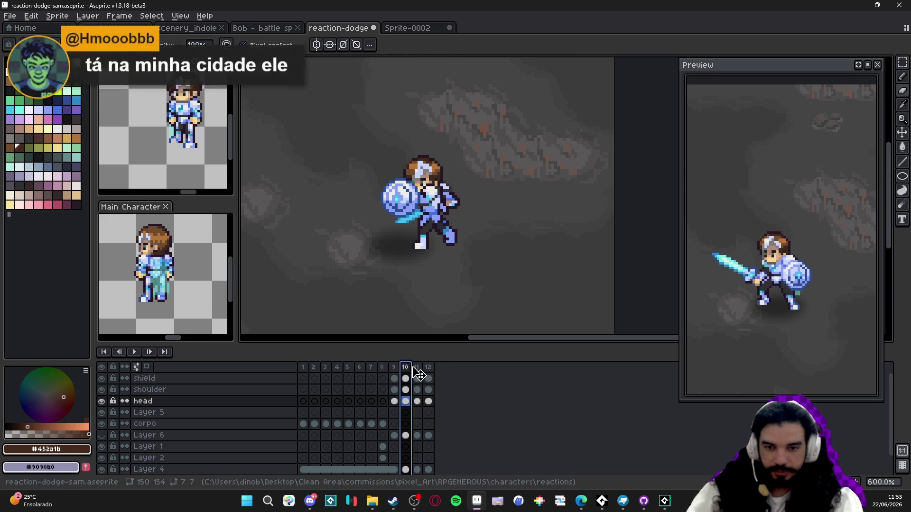
click(417, 369)
click(396, 369)
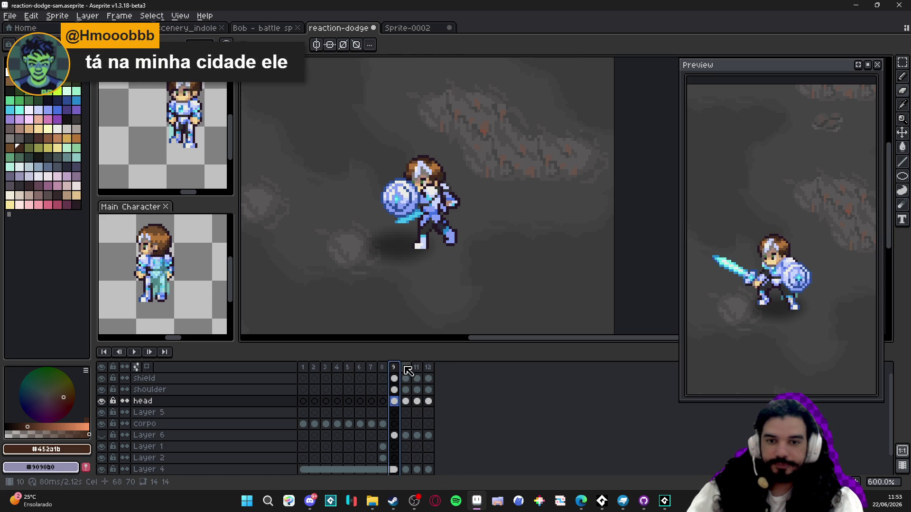
click(407, 369)
click(397, 373)
click(409, 374)
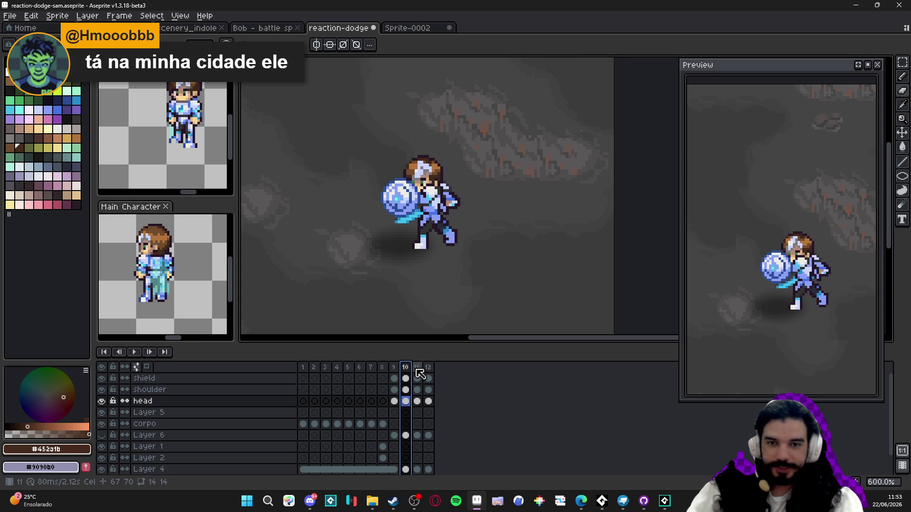
click(420, 373)
click(396, 373)
click(407, 372)
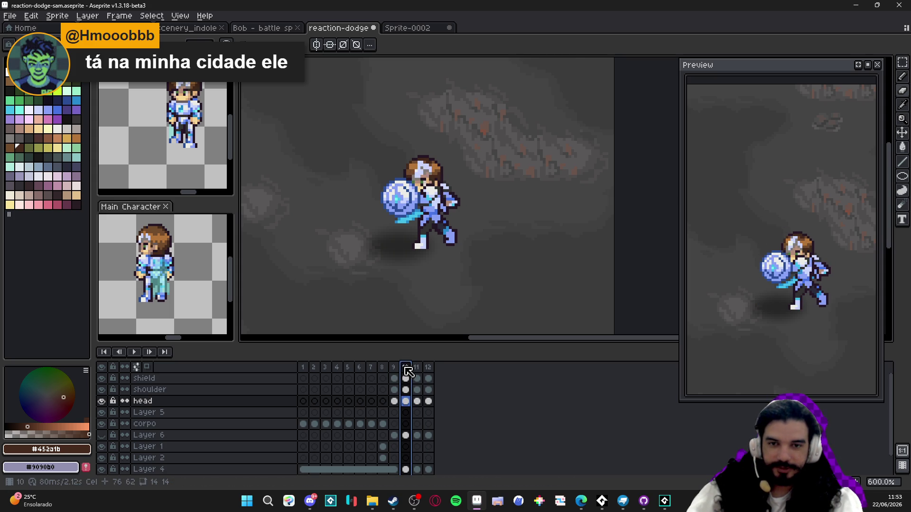
scroll(407, 172, up, 2)
key(m)
scroll(400, 161, up, 2)
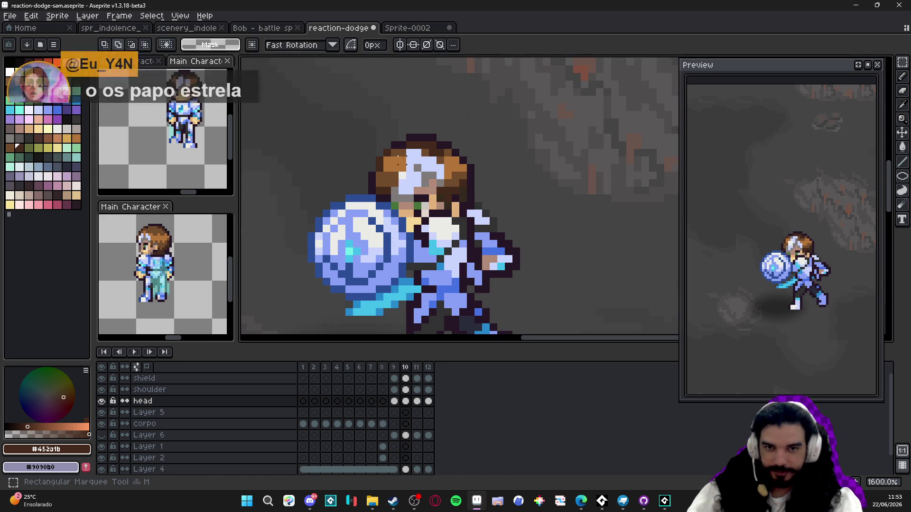
mouse_move(372, 122)
mouse_down()
mouse_move(503, 179)
mouse_move(513, 194)
mouse_up()
scroll(366, 172, up, 2)
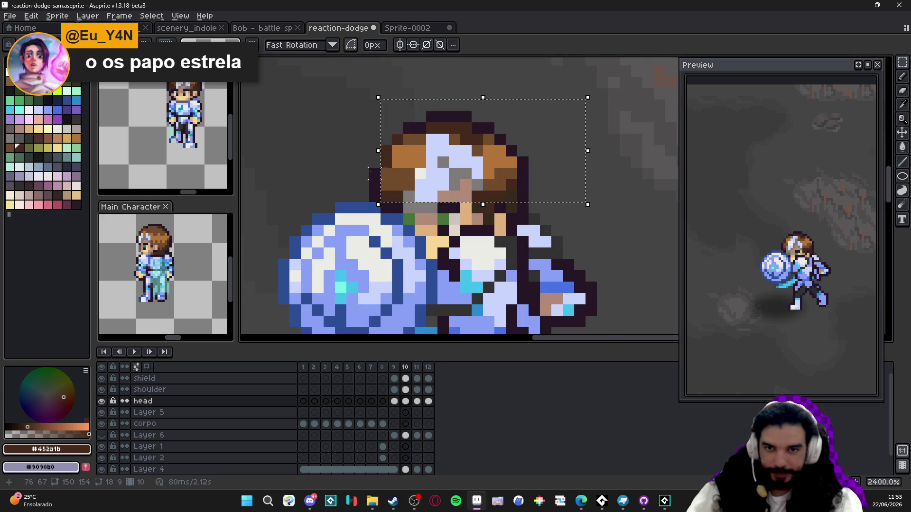
mouse_move(324, 102)
mouse_down()
mouse_move(453, 214)
mouse_move(540, 213)
mouse_up()
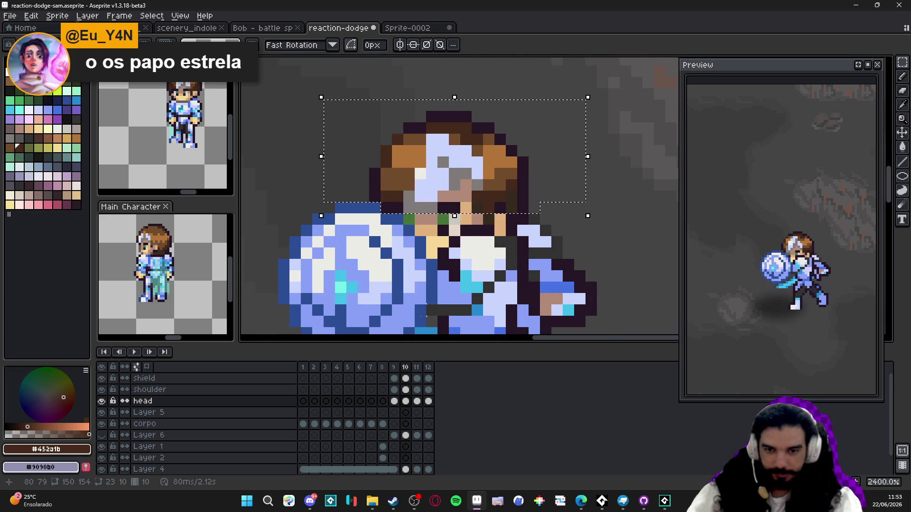
key(ctrl+d)
key(Right)
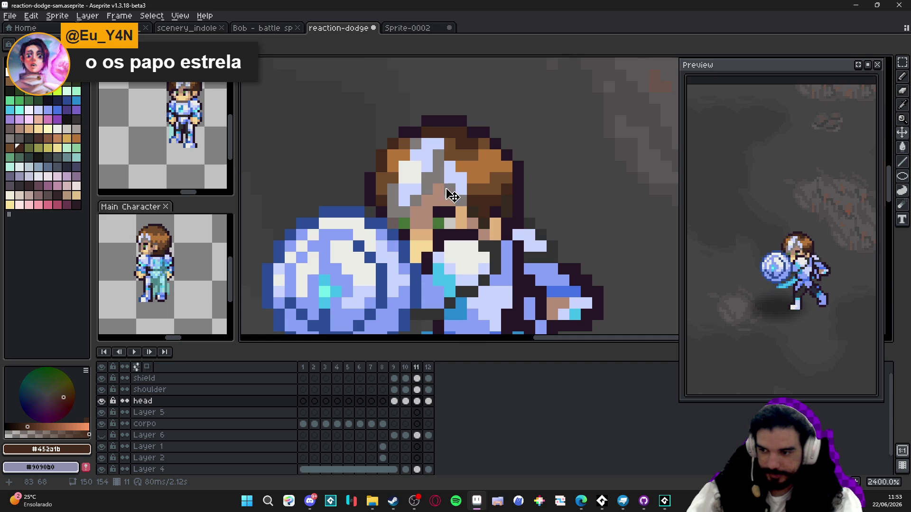
key(m)
drag(366, 94, 501, 193)
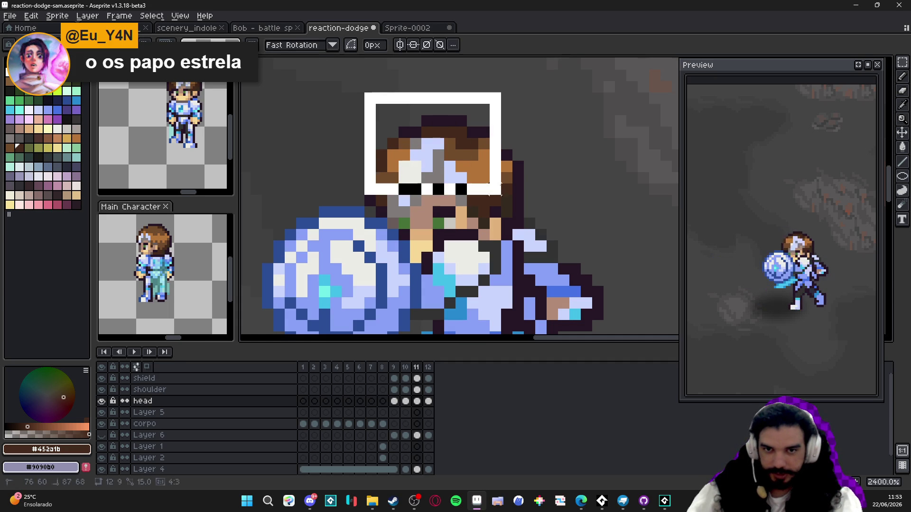
key(Delete)
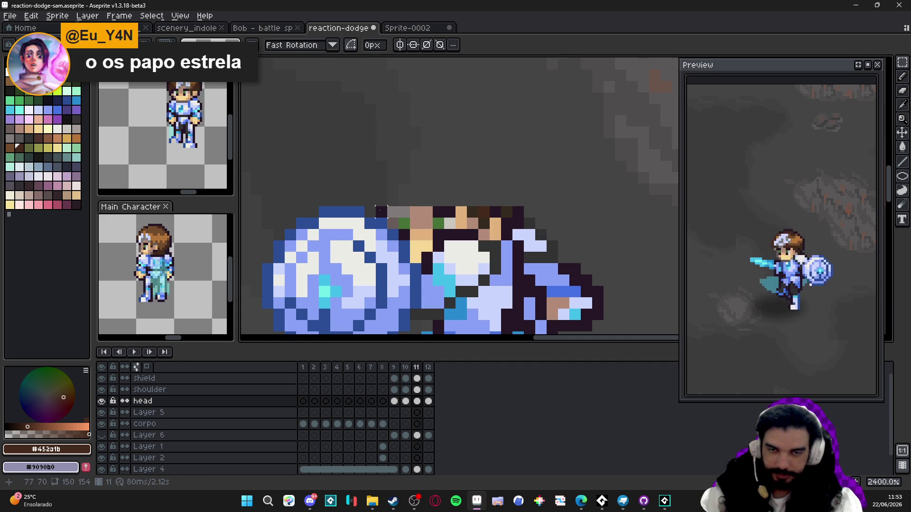
key(ctrl+z)
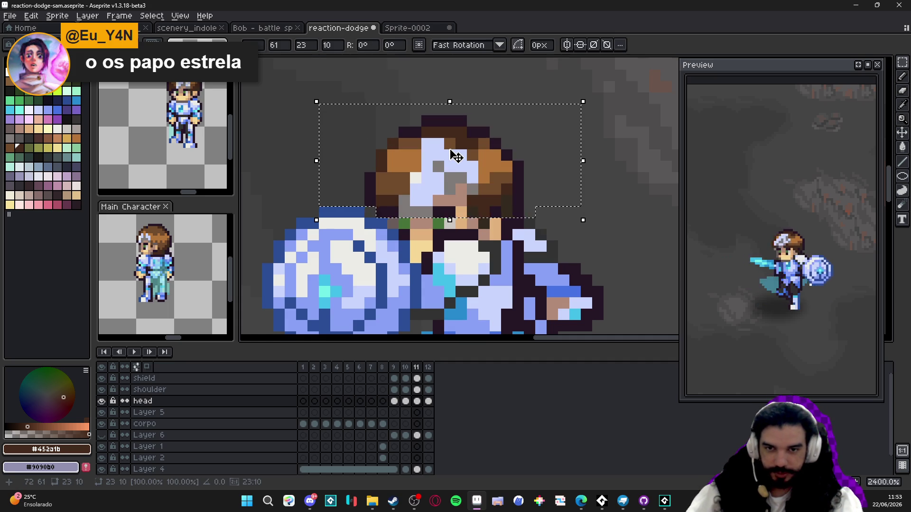
key(ctrl+d)
scroll(454, 154, down, 4)
Delete the last frame, frame 12, from the dodge animation
click(405, 367)
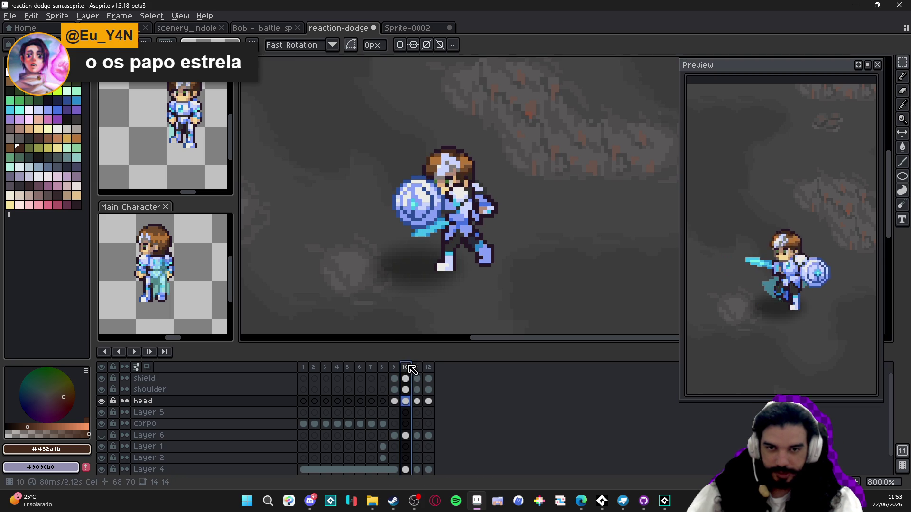
click(418, 367)
click(405, 367)
click(394, 367)
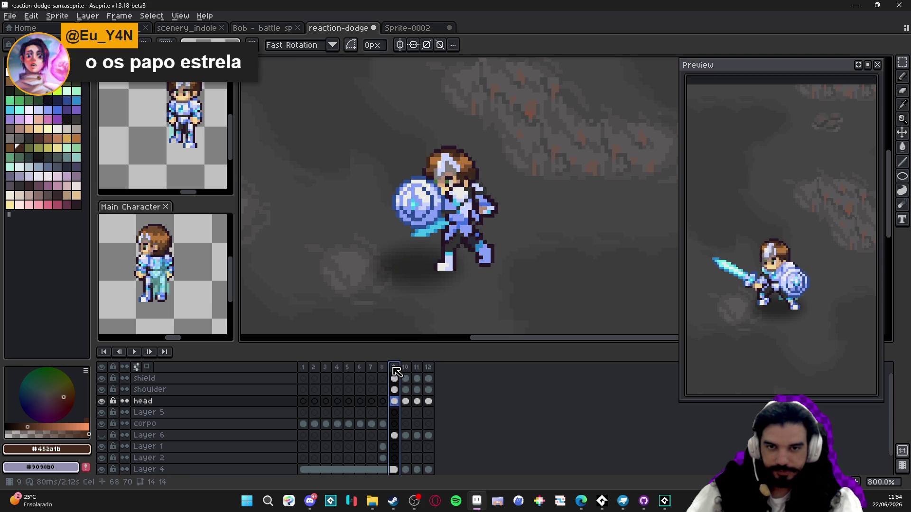
click(407, 368)
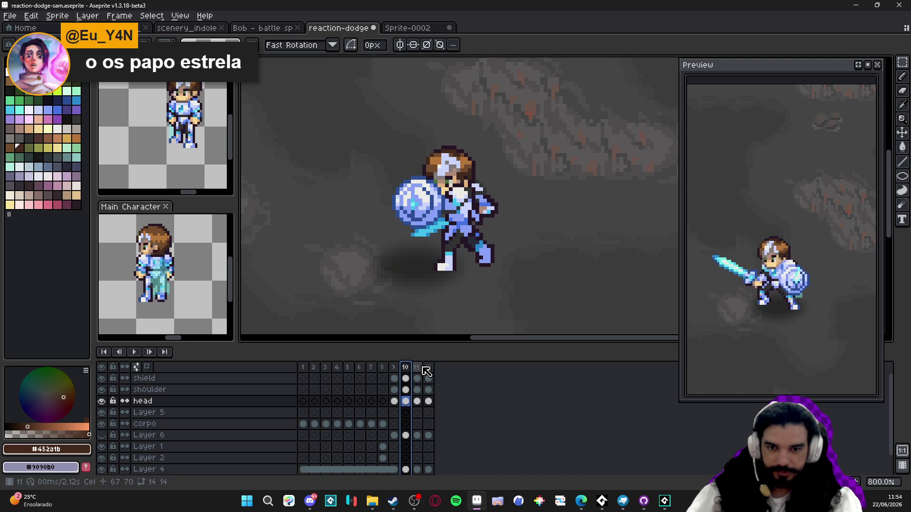
click(427, 368)
key(alt+minus)
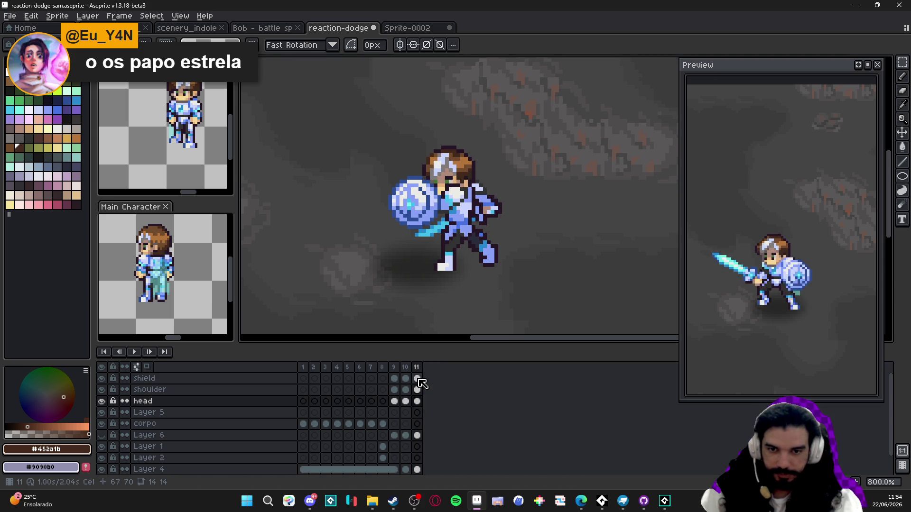
Set frame 11's duration to 80 ms
double_click(416, 368)
click(497, 272)
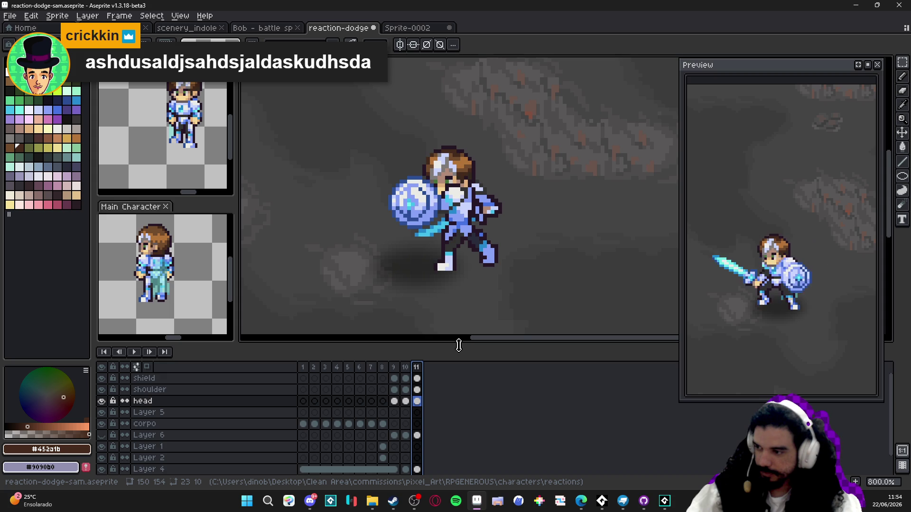
click(393, 367)
click(411, 370)
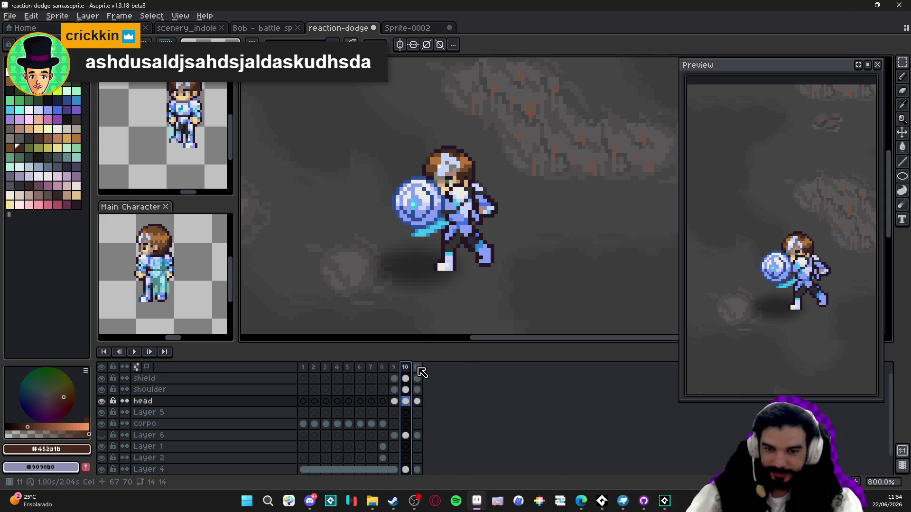
click(420, 368)
double_click(421, 369)
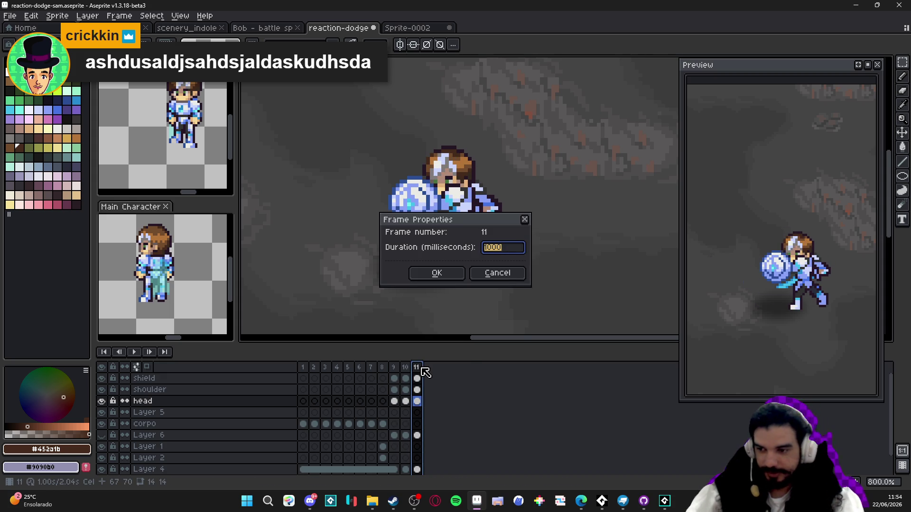
text(80)
key(Return)
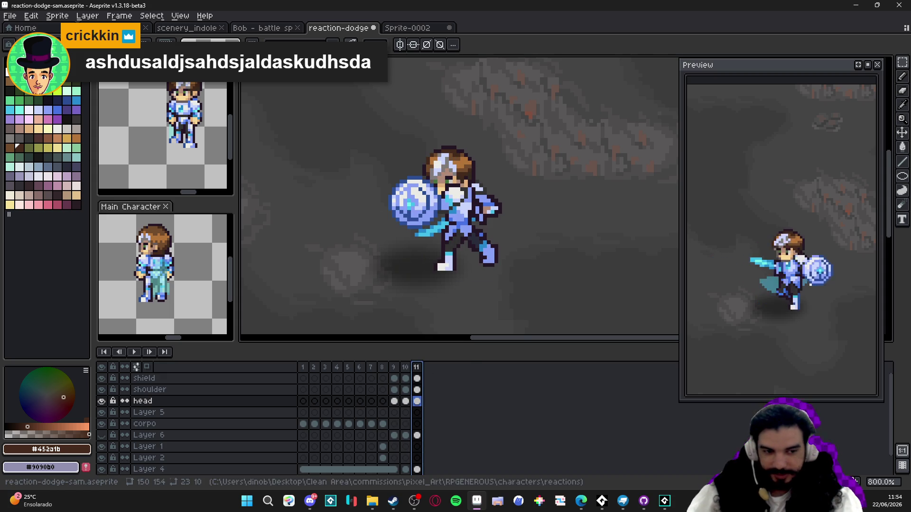
Duplicate frame 11 as a new frame 12 held for 1000 ms
key(alt+n)
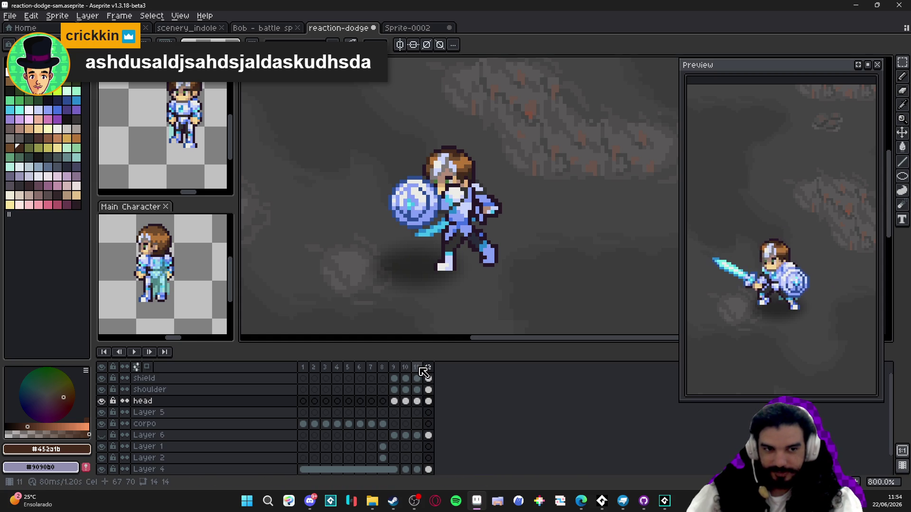
double_click(430, 368)
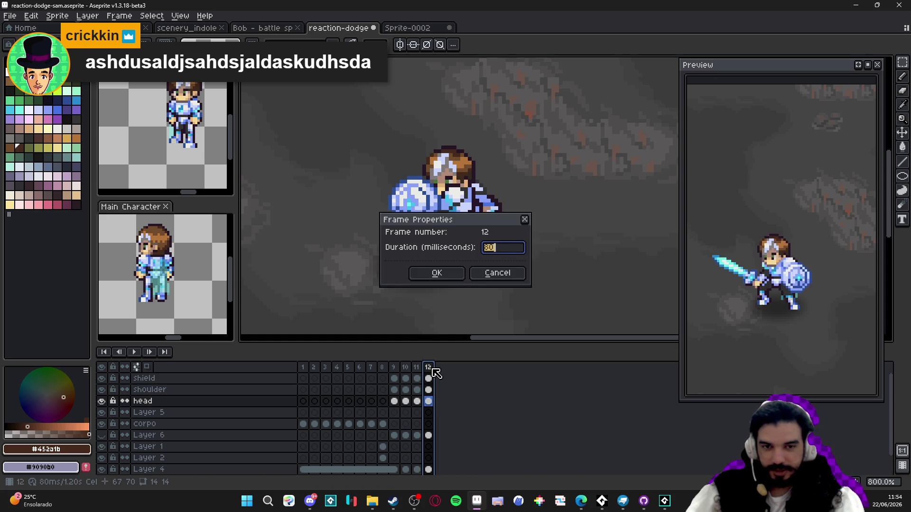
text(00)
key(Return)
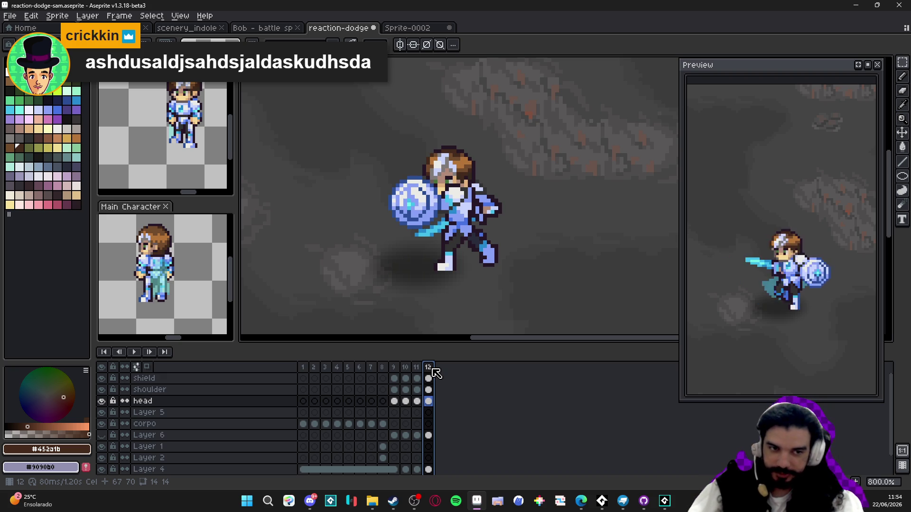
Check frame 11's duration and step through frames 8 to 11 to review the ending
double_click(417, 369)
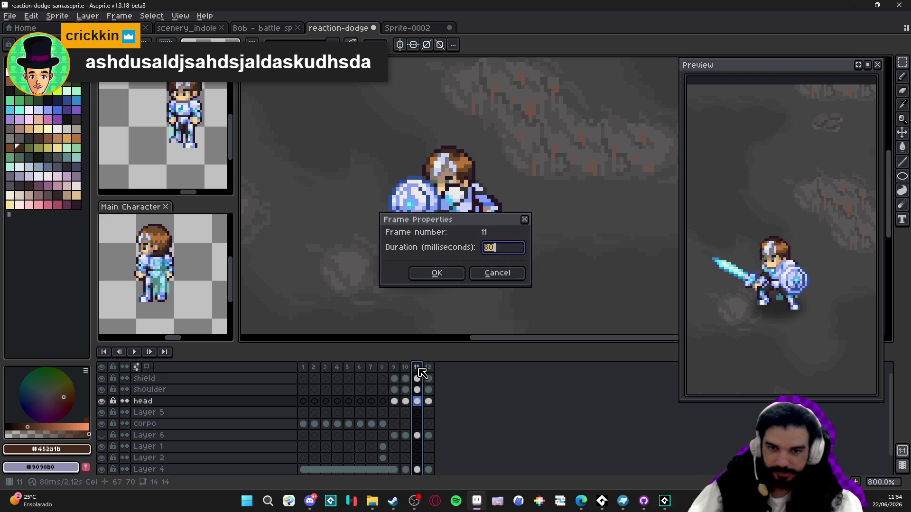
click(497, 273)
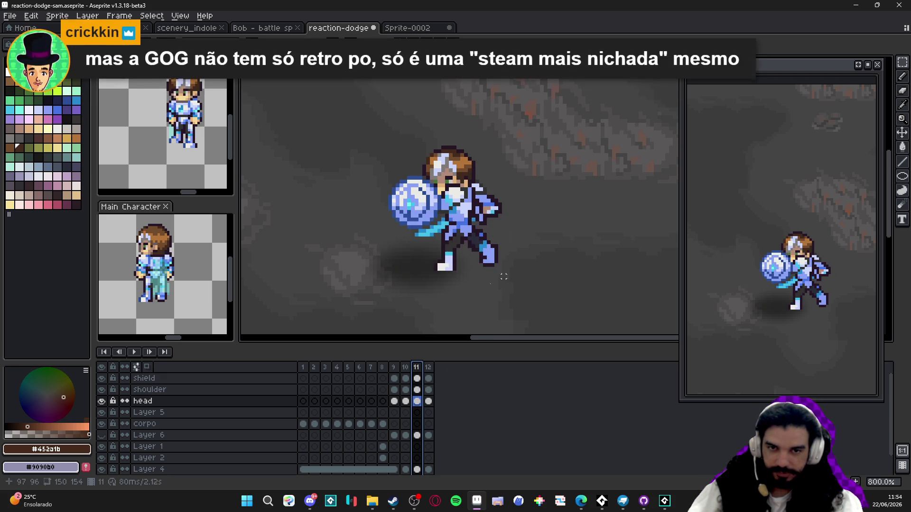
click(406, 369)
click(397, 370)
key(Right)
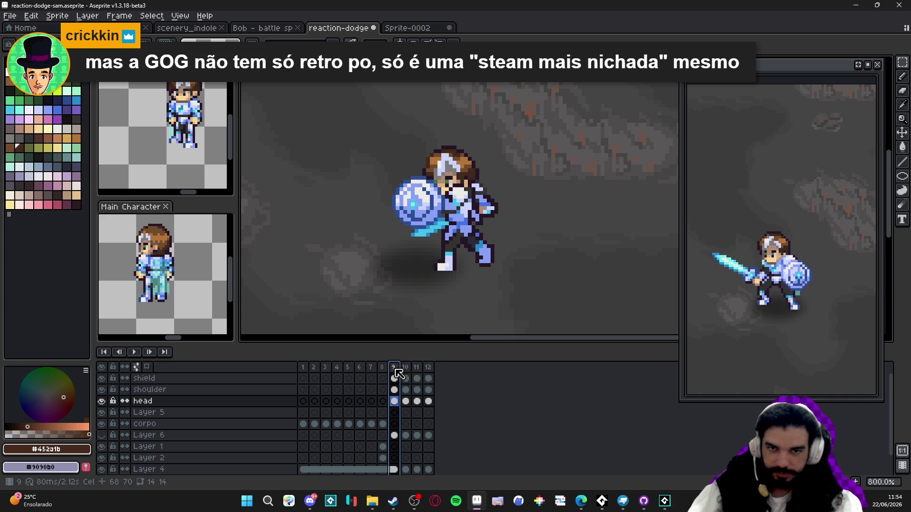
click(388, 373)
click(396, 371)
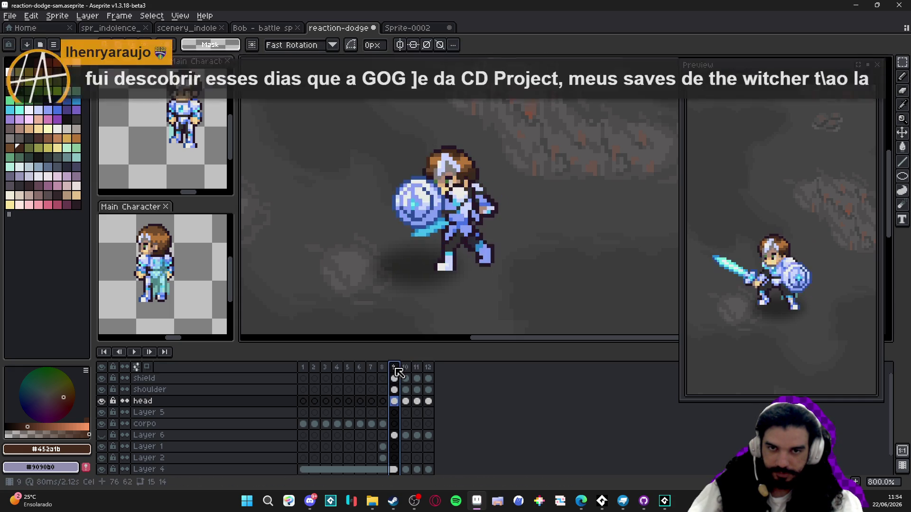
click(407, 372)
click(418, 375)
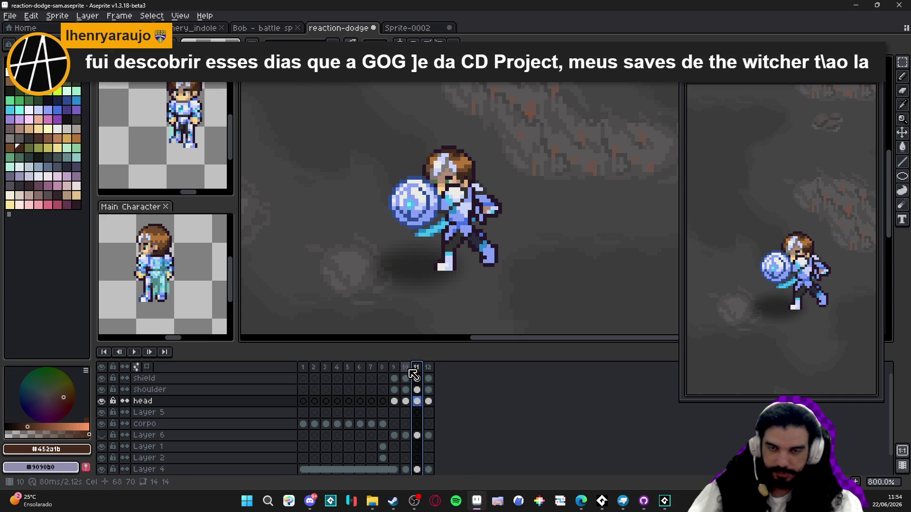
click(402, 378)
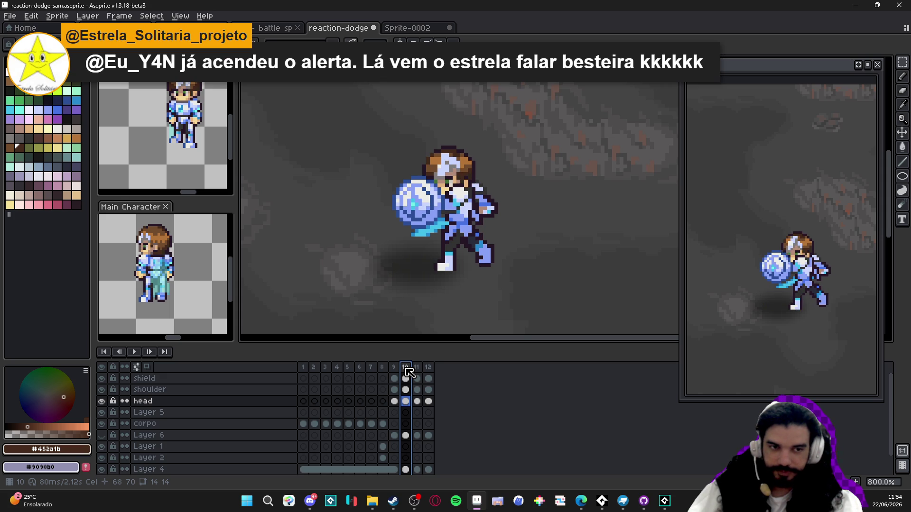
click(396, 373)
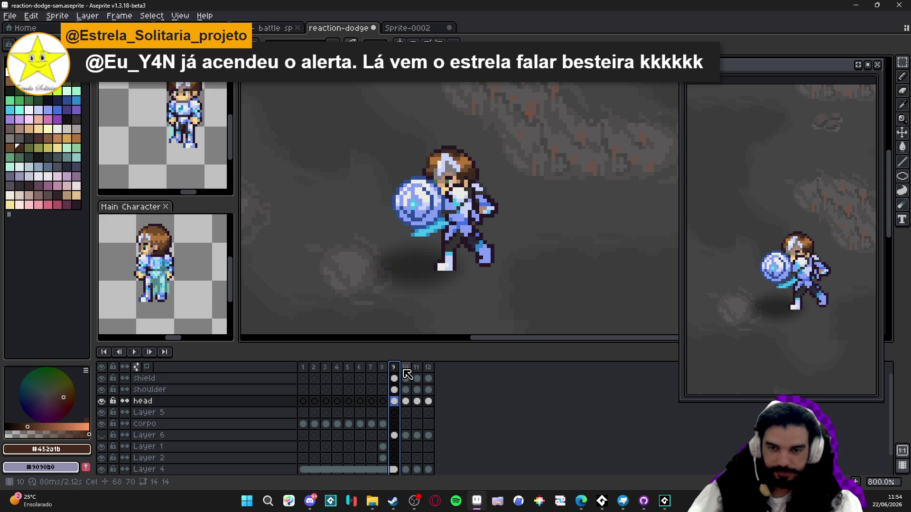
click(406, 377)
Compare frames 9 and 10, then select and copy the character's head on frame 10
click(412, 376)
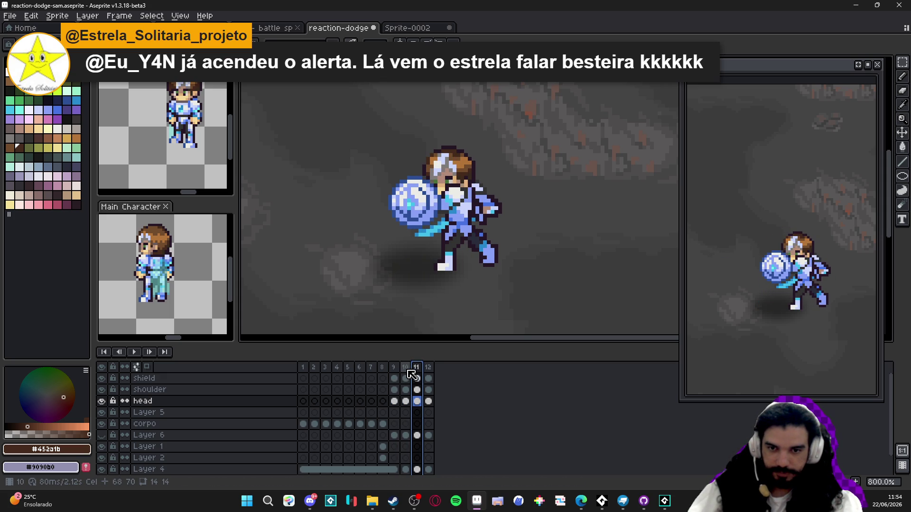
click(406, 375)
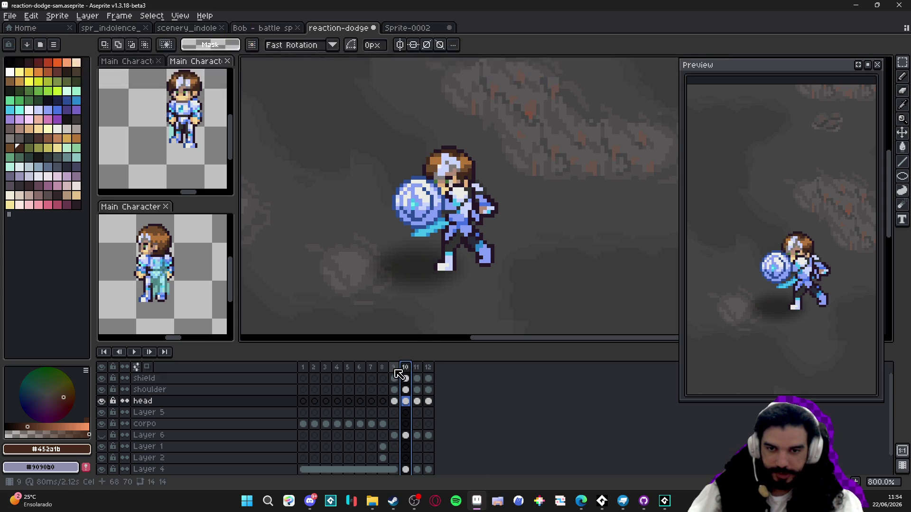
click(397, 372)
click(407, 375)
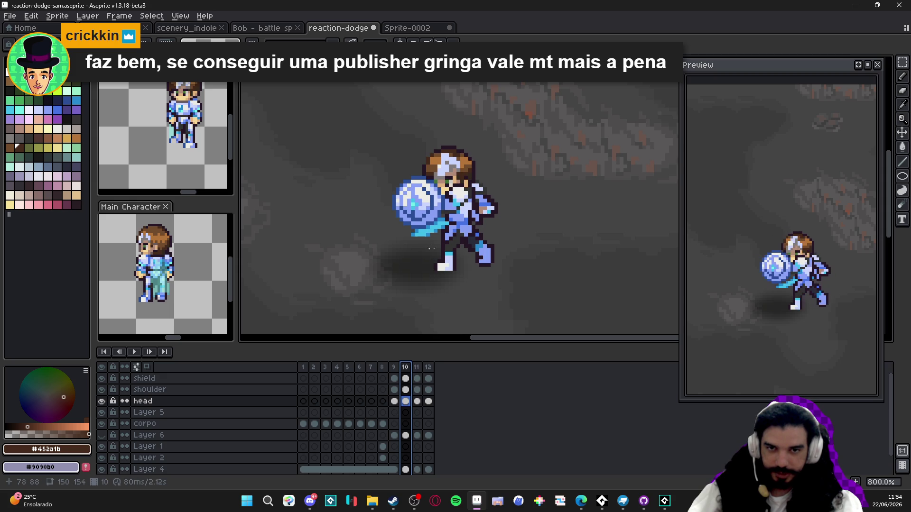
scroll(441, 182, up, 3)
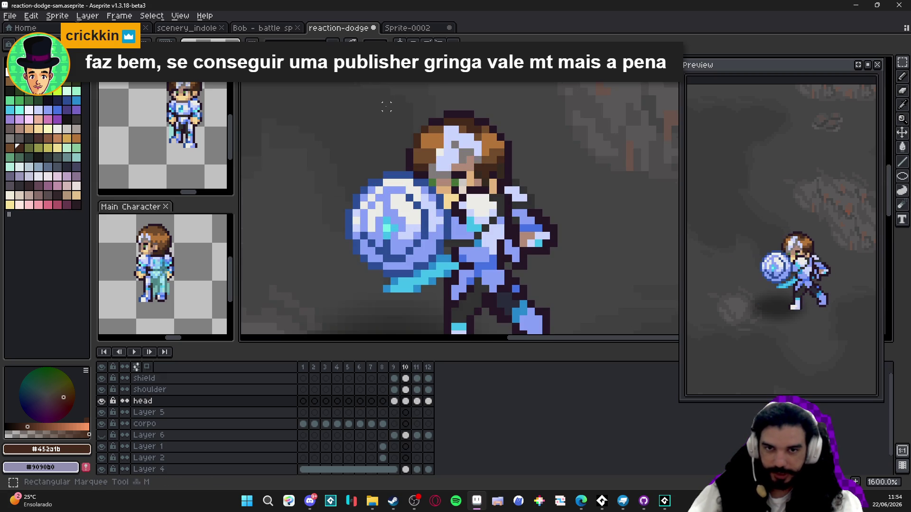
mouse_move(389, 102)
mouse_down()
mouse_move(545, 174)
mouse_move(417, 175)
mouse_up()
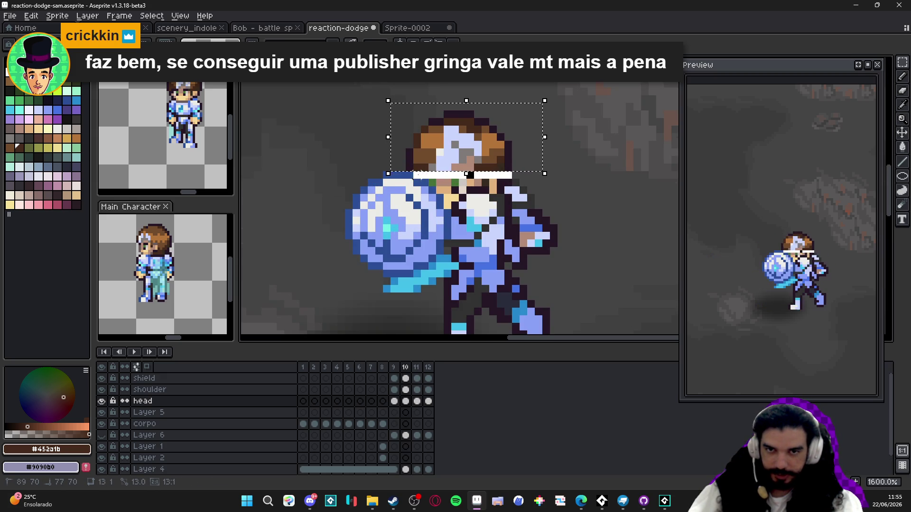
key(ctrl+z)
Replace frame 11's head with the copied head from frame 10
click(416, 367)
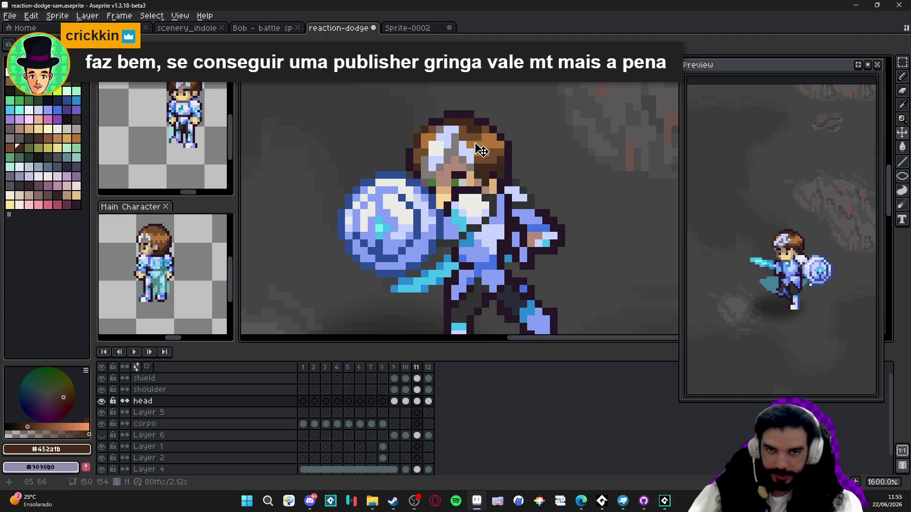
key(u)
drag(402, 86, 561, 160)
key(ctrl+z)
key(ctrl+v)
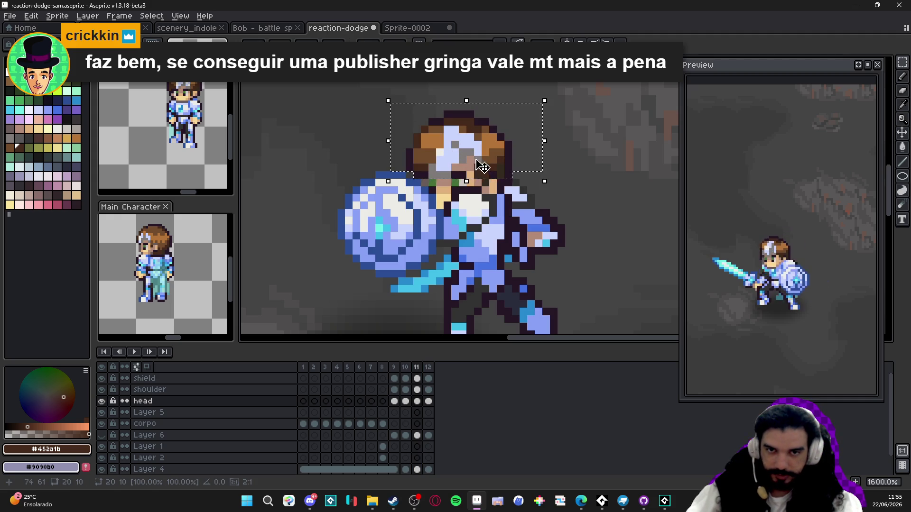
key(Return)
Delete frame 10 from the animation
click(406, 367)
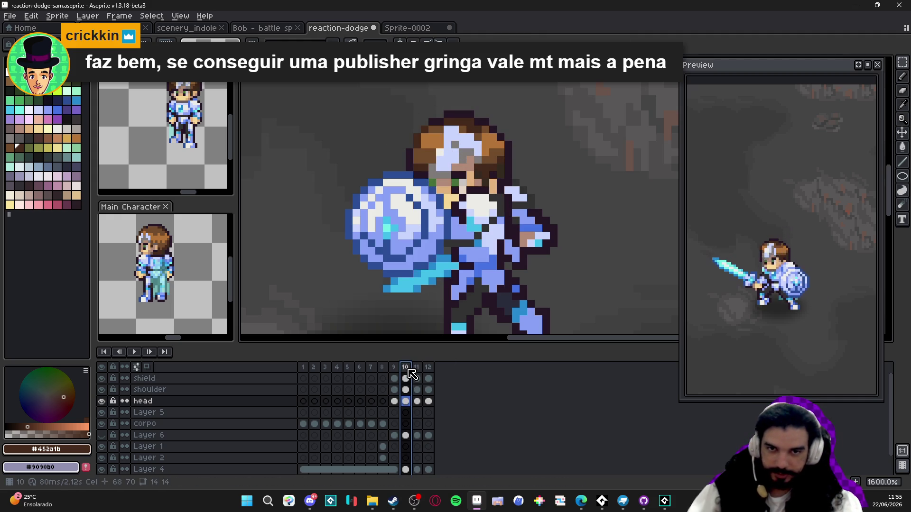
key(Delete)
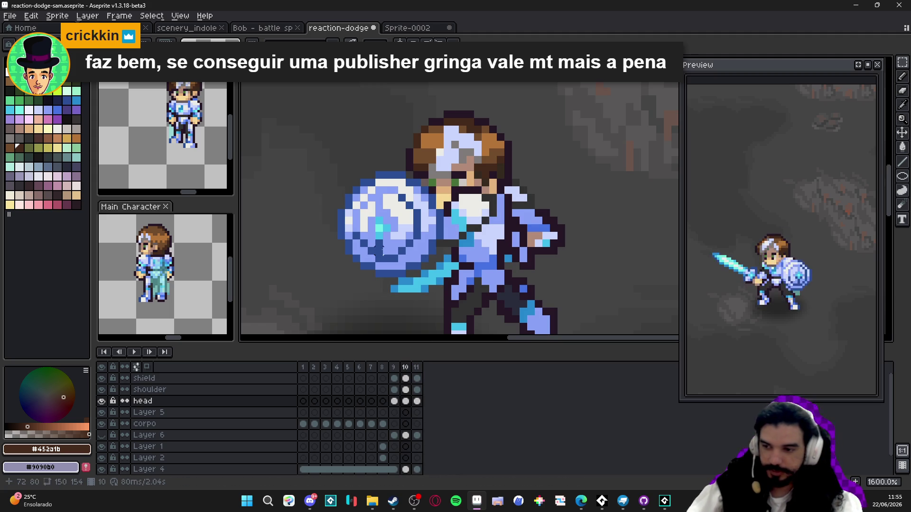
scroll(372, 274, down, 1)
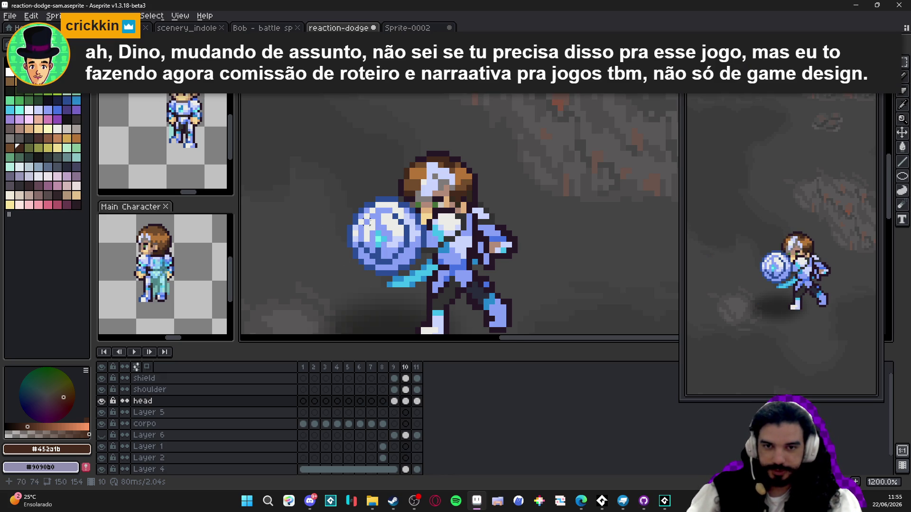
scroll(369, 223, down, 3)
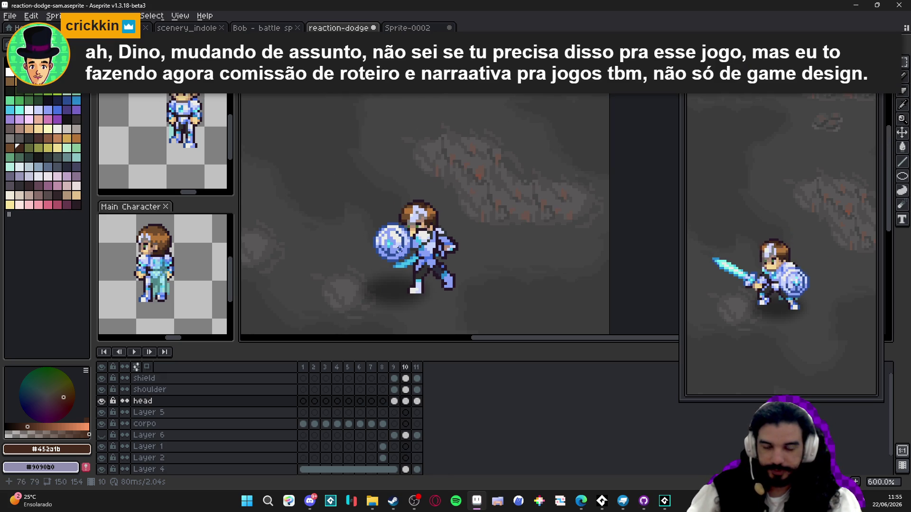
click(405, 375)
click(394, 374)
click(416, 369)
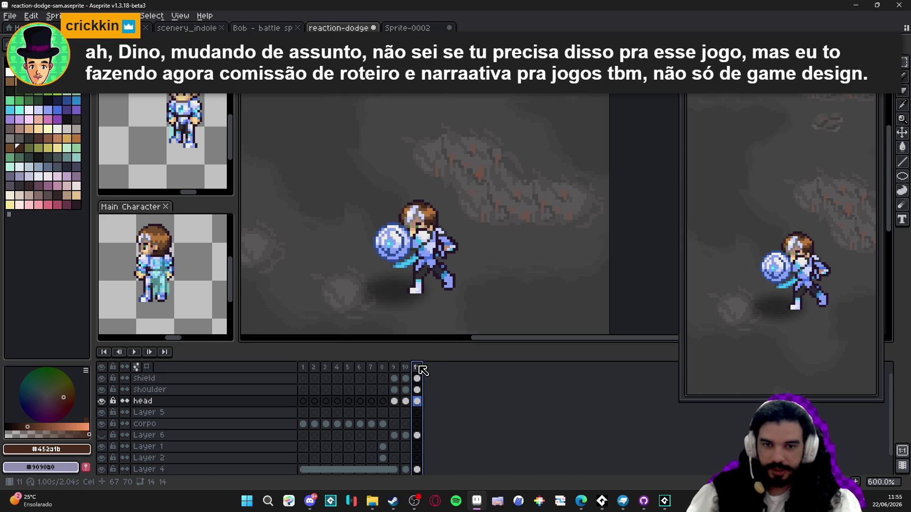
key(Left)
key(Left)
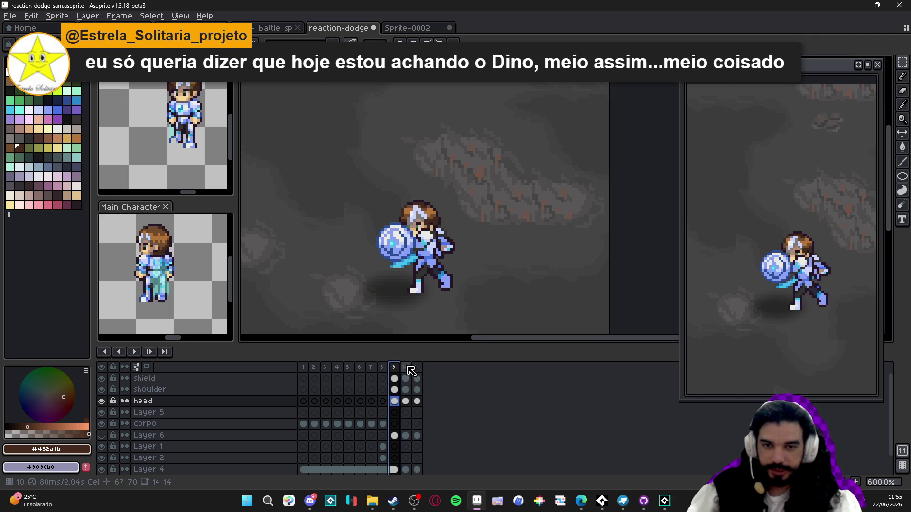
click(407, 368)
click(418, 369)
scroll(444, 279, up, 3)
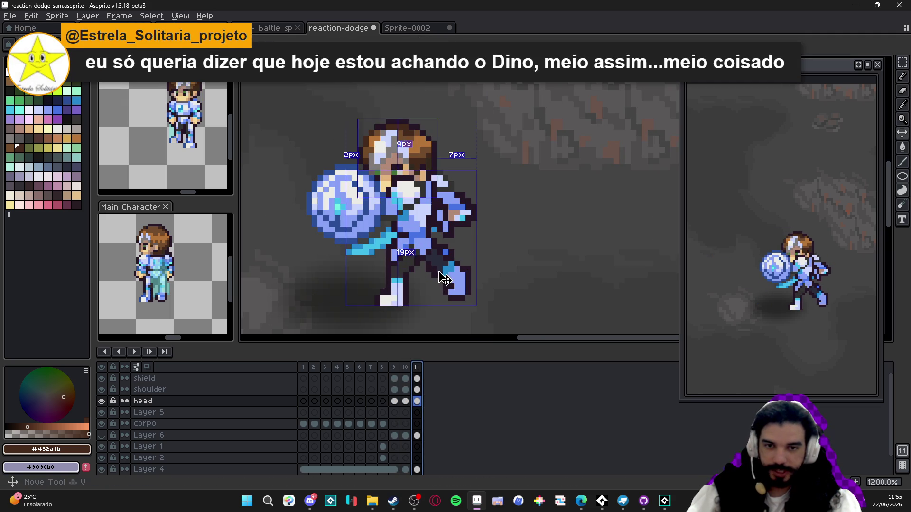
key(alt+Up)
scroll(442, 280, up, 2)
key(e)
scroll(420, 262, down, 6)
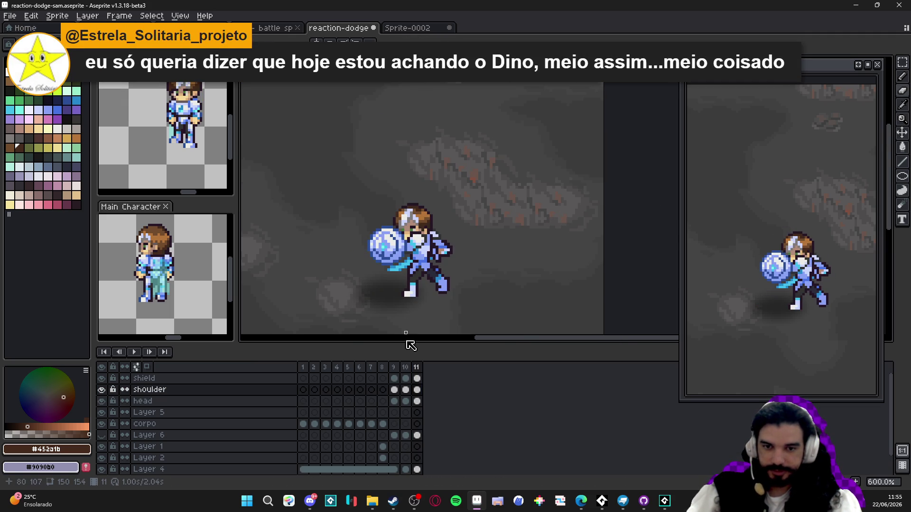
click(405, 368)
click(394, 370)
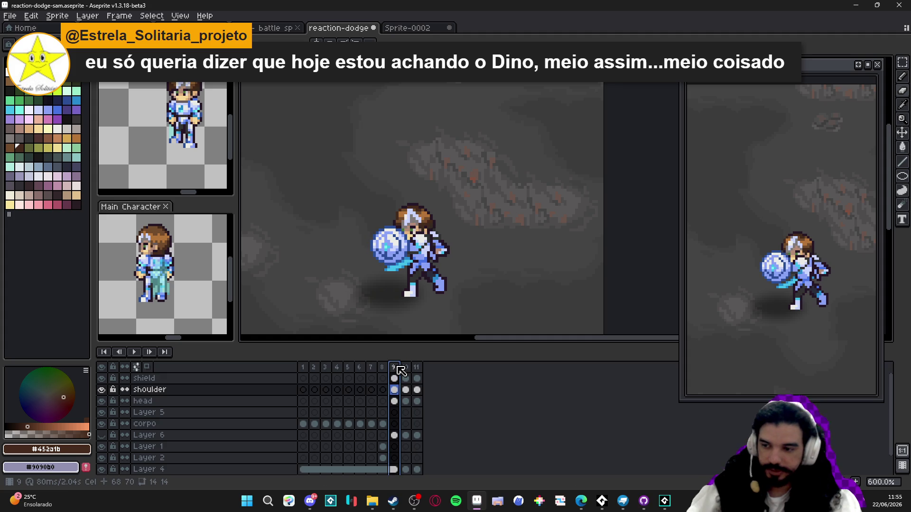
key(ctrl+s)
scroll(416, 262, down, 1)
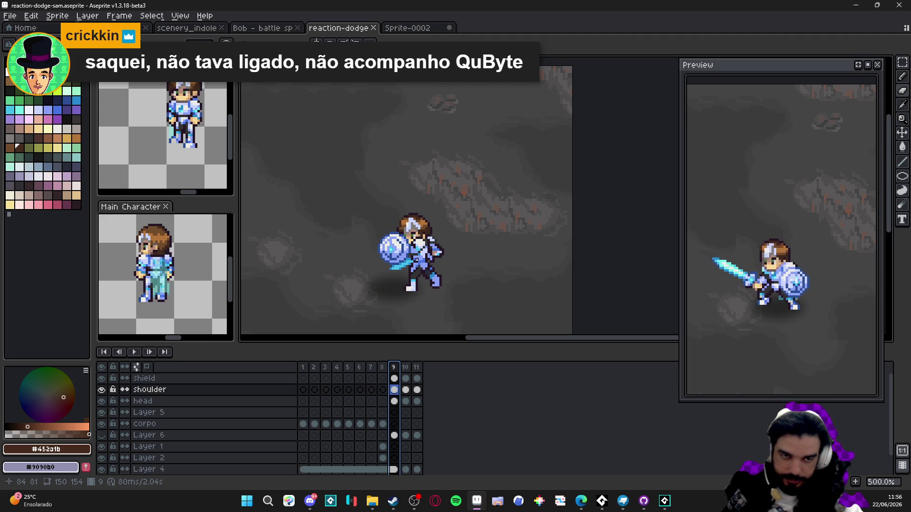
Change frame 8's duration from 200 ms to 150 ms
click(371, 367)
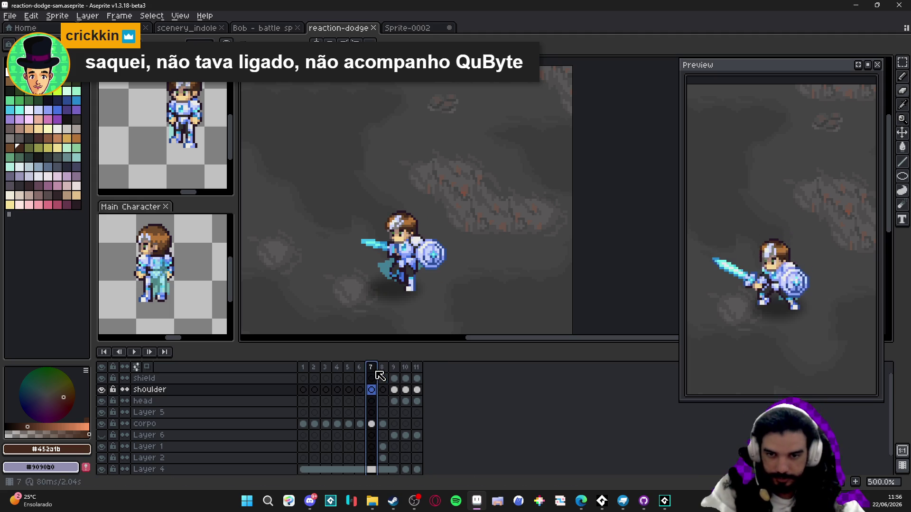
click(384, 369)
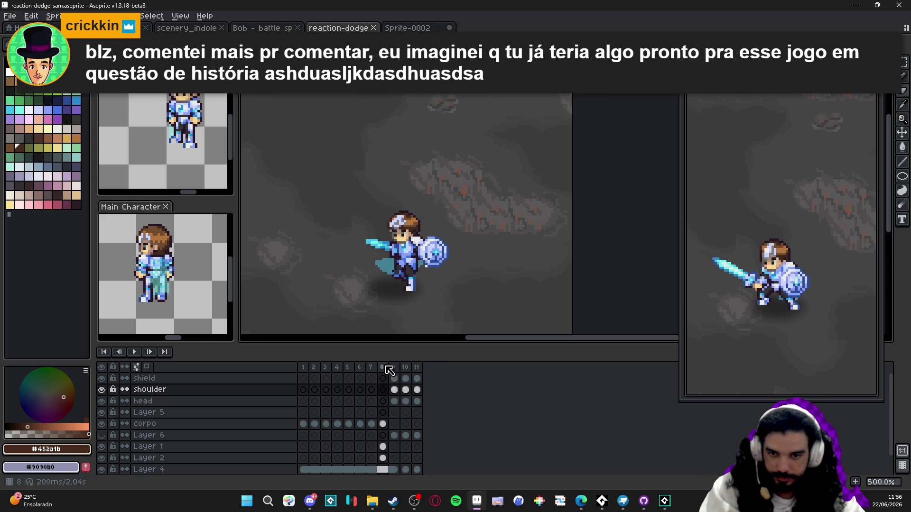
double_click(383, 368)
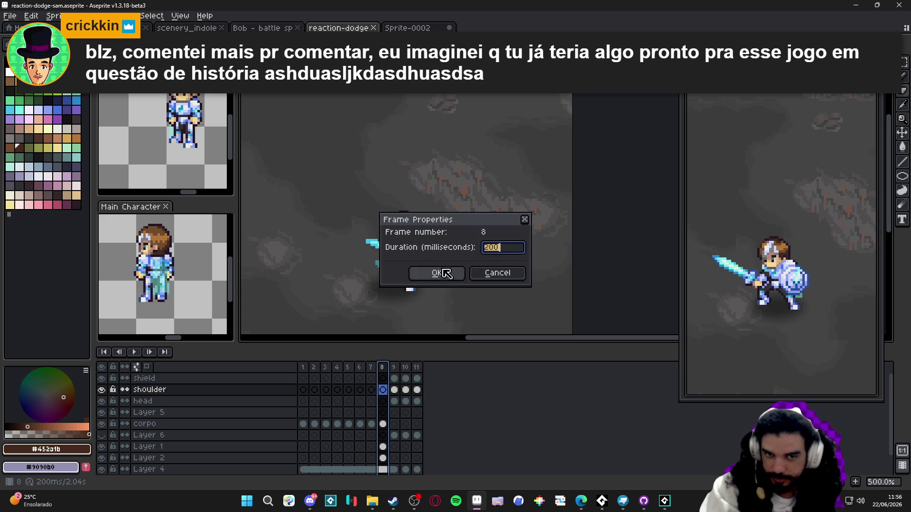
text(150)
key(Return)
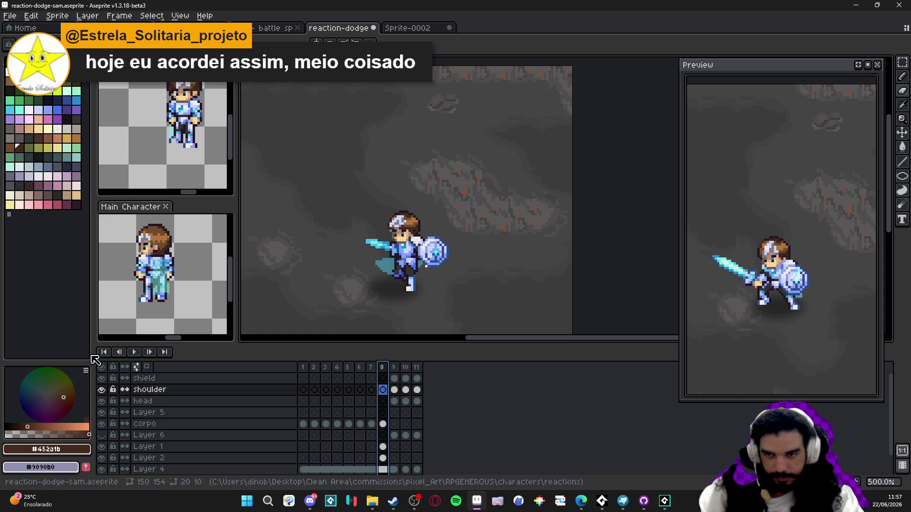
On frame 9's shoulder layer, sample the dark outline #261726 and light blue #c9d4fd
scroll(433, 281, up, 4)
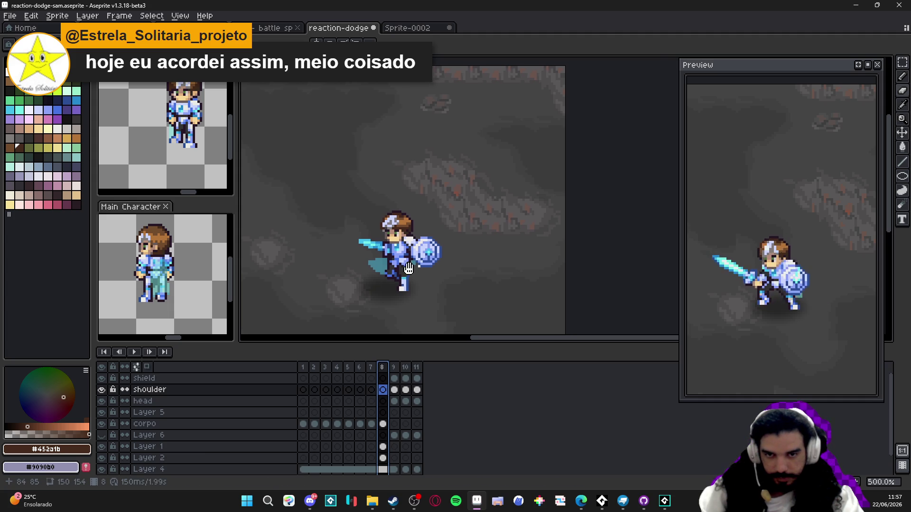
scroll(433, 281, up, 2)
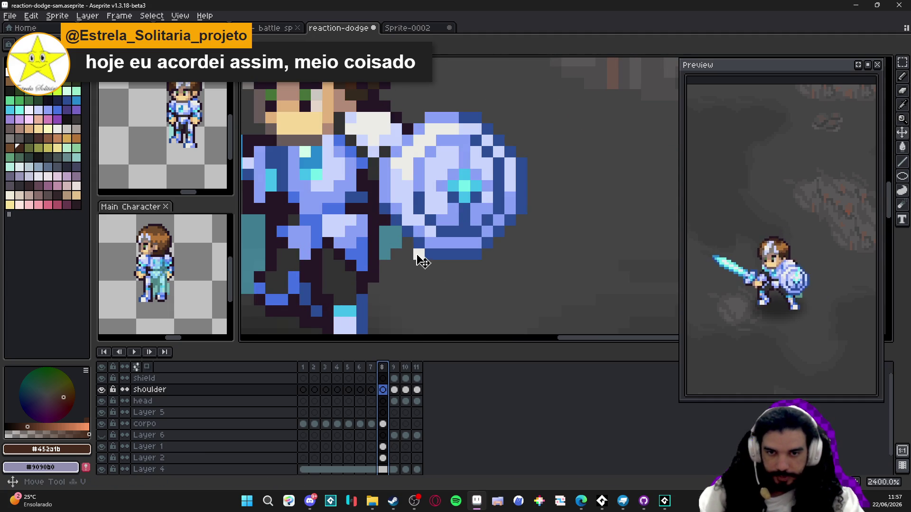
ctrl+click(420, 256)
scroll(429, 286, down, 2)
scroll(429, 286, down, 3)
click(394, 367)
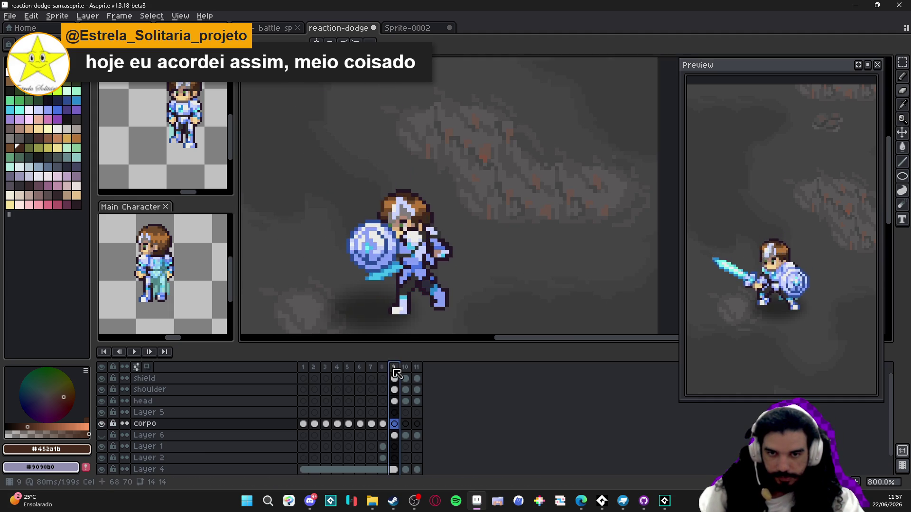
scroll(450, 254, up, 3)
ctrl+click(450, 255)
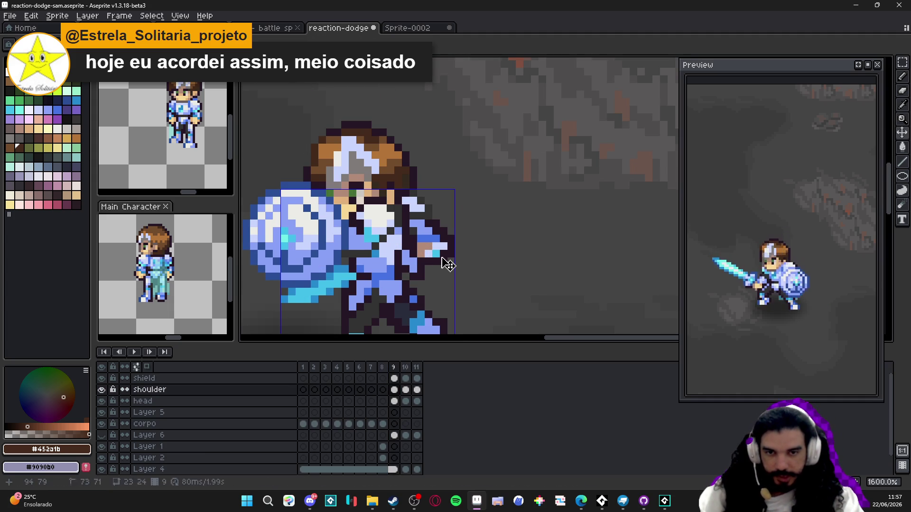
scroll(447, 252, up, 3)
alt+click(447, 252)
scroll(446, 252, down, 4)
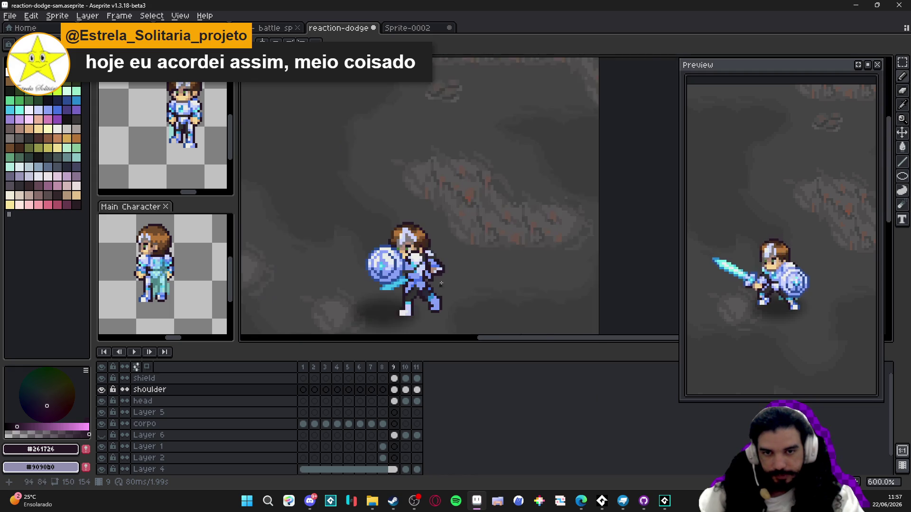
scroll(428, 262, up, 3)
alt+click(426, 263)
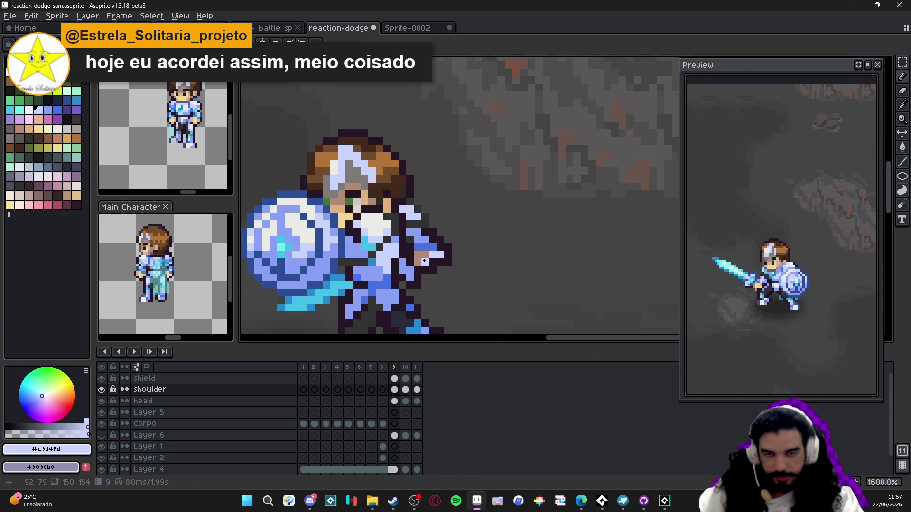
alt+click(433, 262)
scroll(433, 262, down, 2)
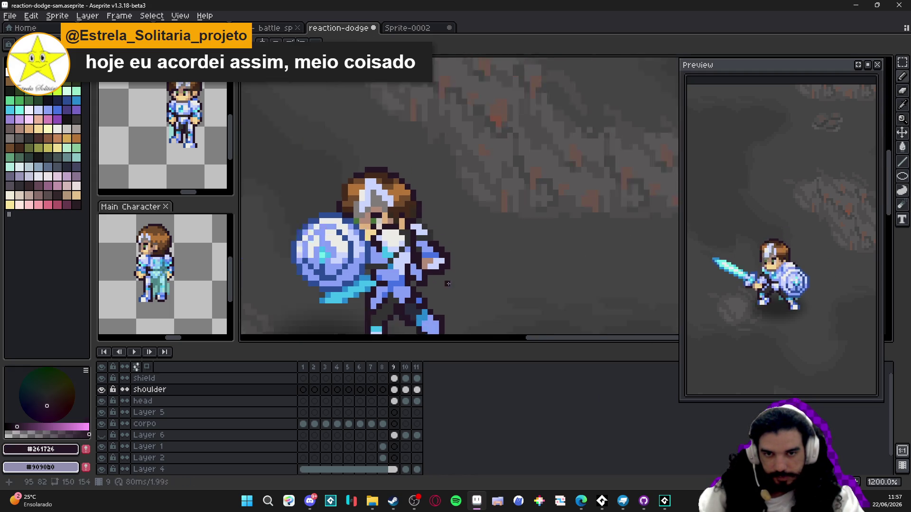
Sample light blue on frame 10, then brown #b28b78 and armour blue #8aa1f6 on frame 11
click(410, 370)
scroll(436, 263, up, 4)
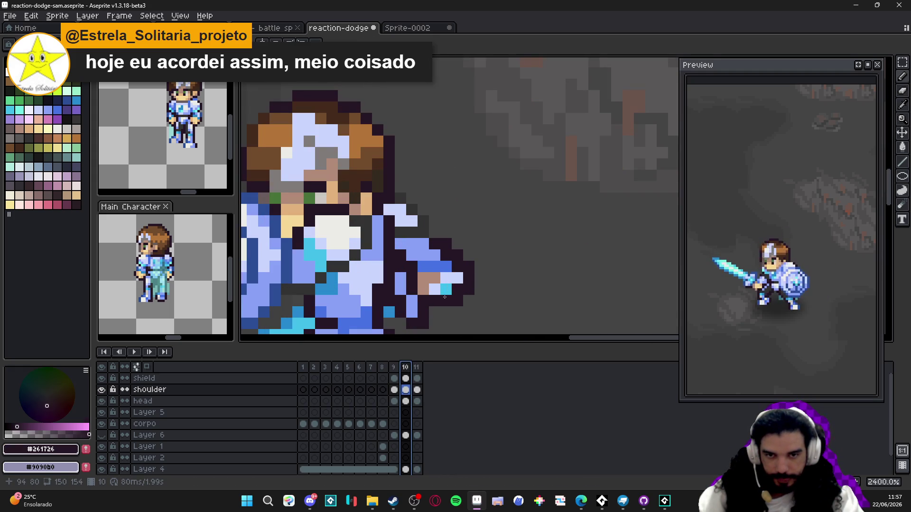
alt+click(445, 290)
scroll(445, 290, down, 3)
click(417, 367)
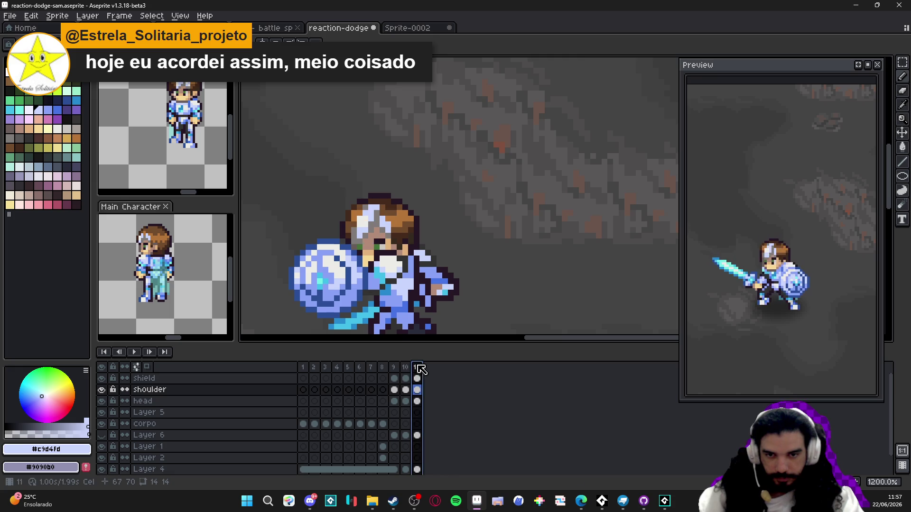
scroll(446, 284, up, 1)
alt+click(446, 284)
alt+click(450, 284)
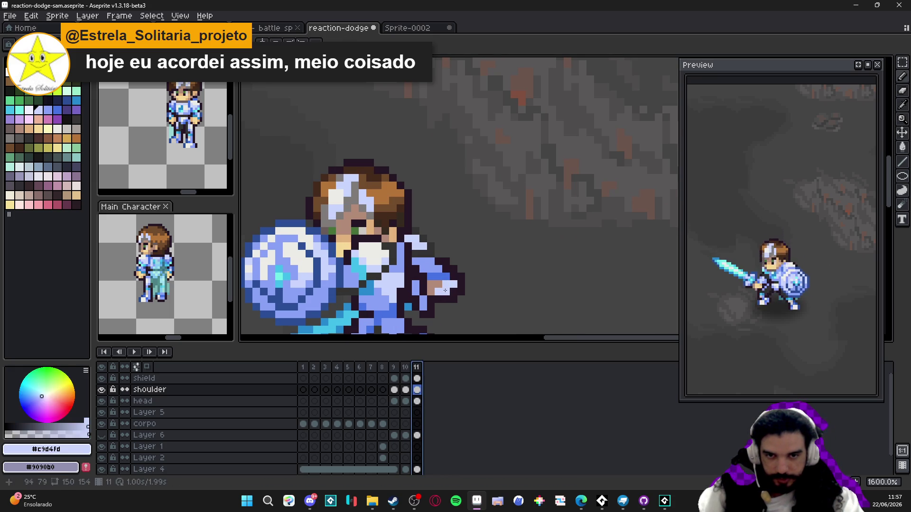
alt+click(447, 293)
key(comma)
key(comma)
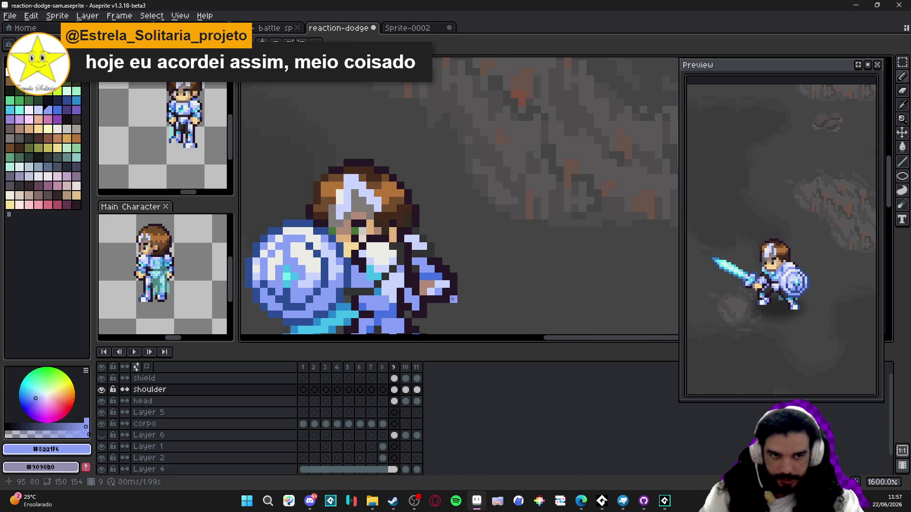
scroll(453, 299, down, 1)
scroll(452, 299, down, 2)
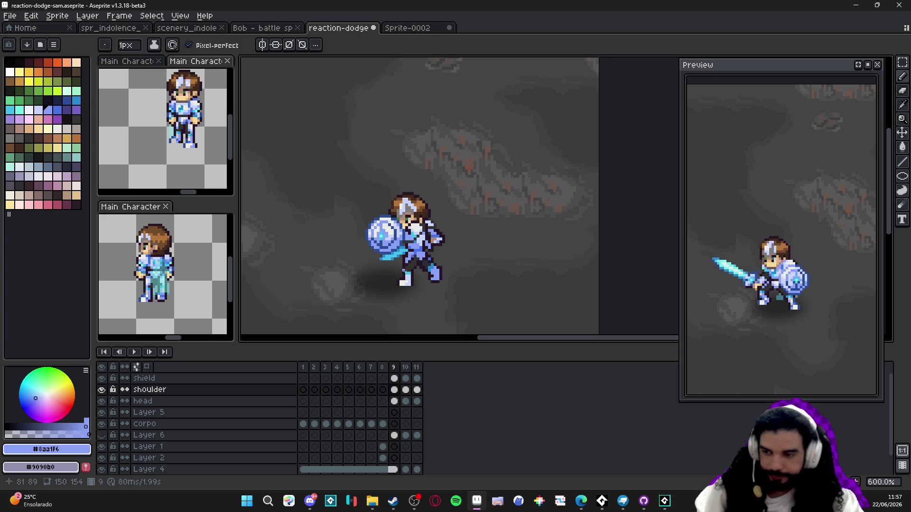
scroll(427, 276, down, 1)
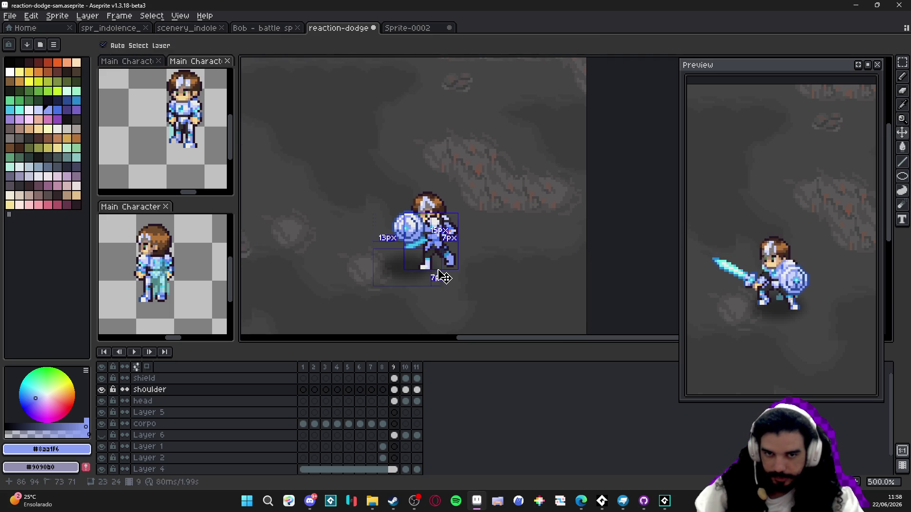
scroll(442, 277, down, 1)
click(405, 368)
click(417, 367)
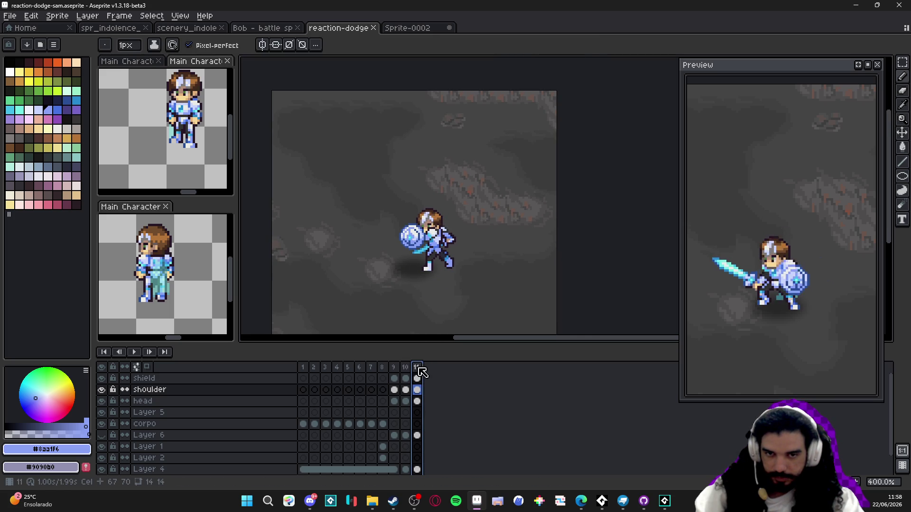
click(302, 367)
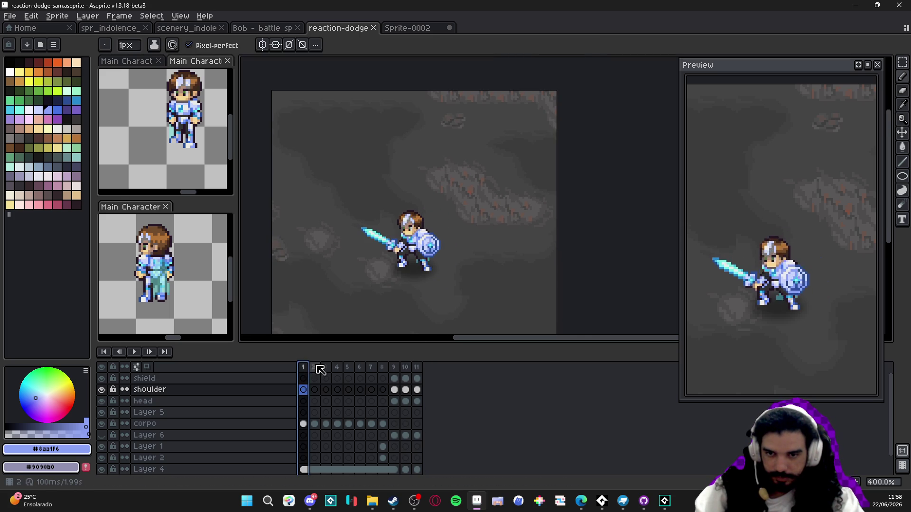
click(314, 368)
click(303, 368)
click(134, 352)
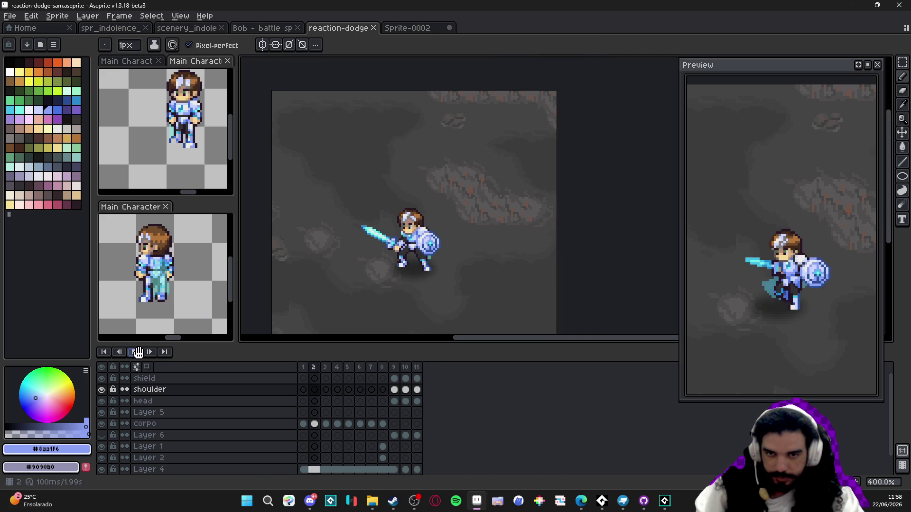
click(136, 352)
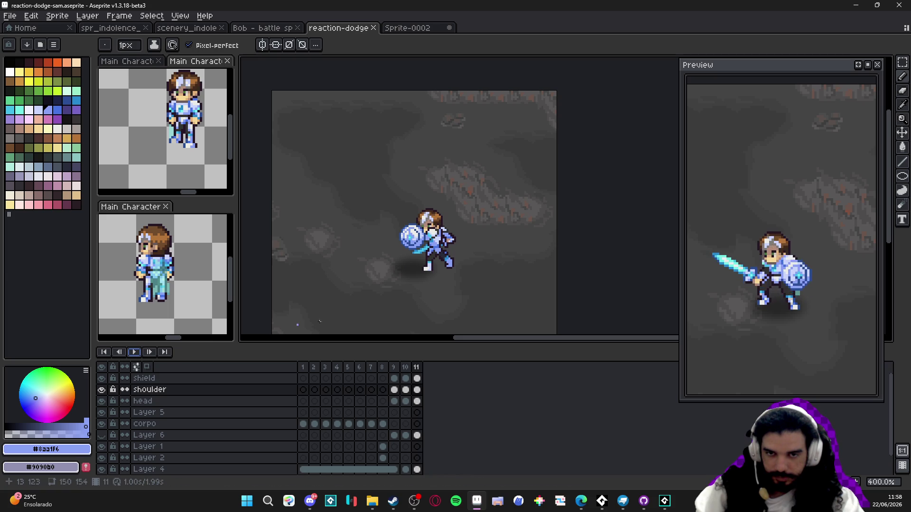
click(417, 367)
drag(428, 266, 441, 268)
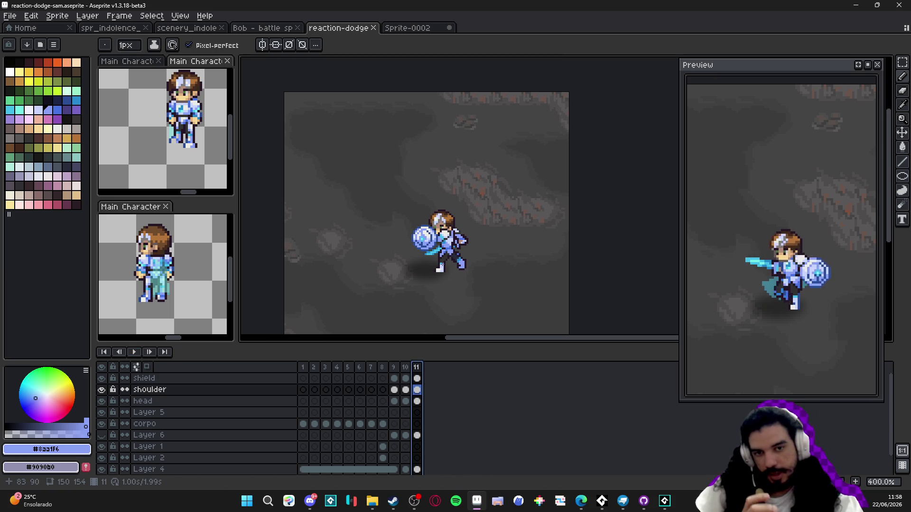
scroll(427, 242, up, 8)
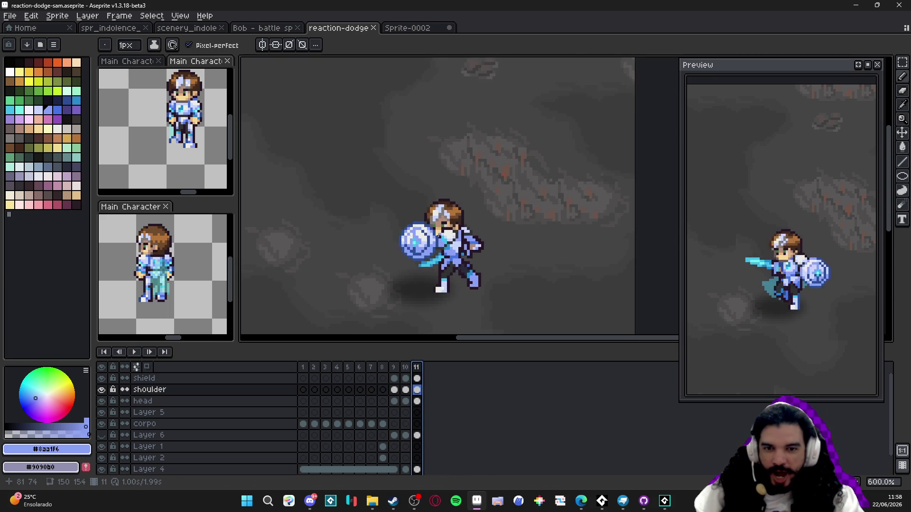
Make the shield layer active and sample the shield's colour to paint with
key(v)
ctrl+click(426, 242)
key(b)
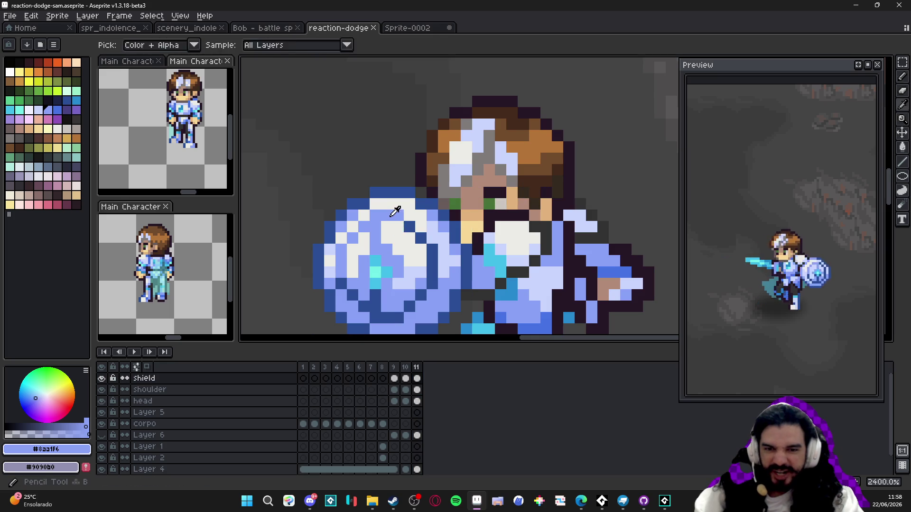
click(422, 238)
Step through the frames comparing the shield, then select frame 10 on the shield layer
key(Return)
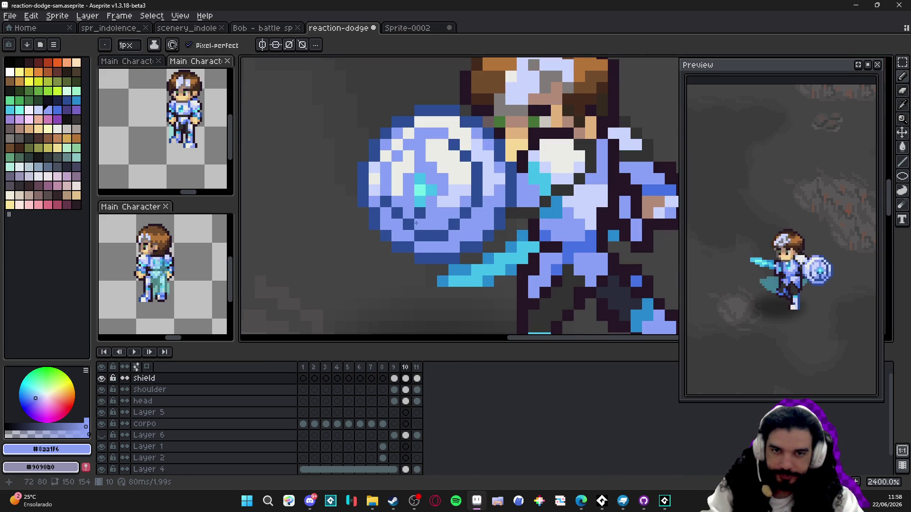
key(Return)
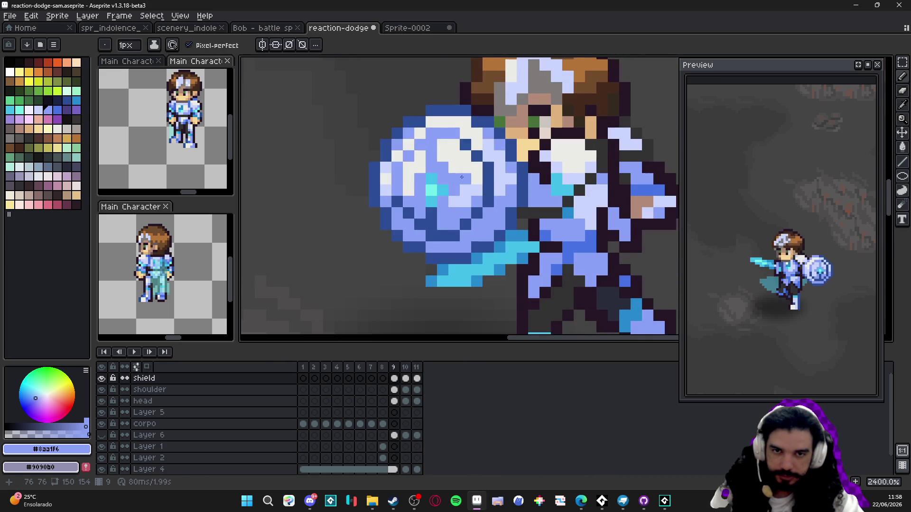
key(Left)
scroll(484, 214, right, 3)
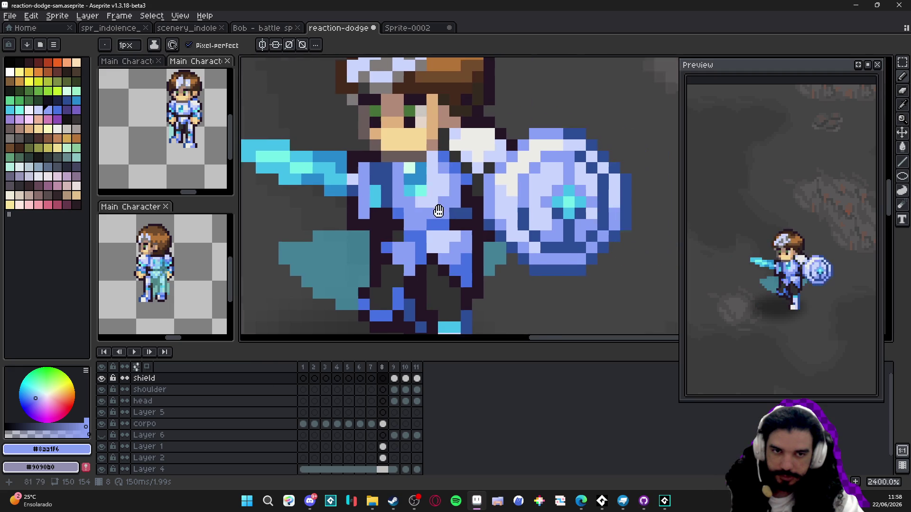
key(Right)
key(Right)
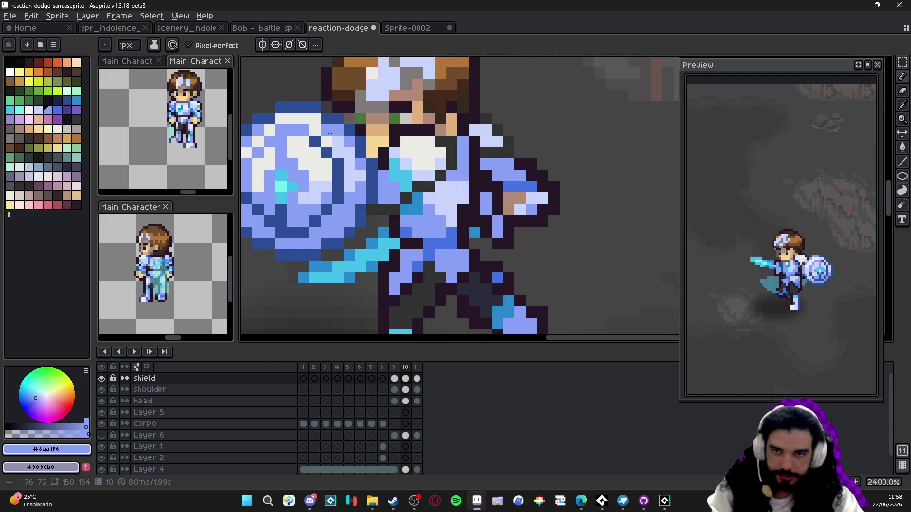
key(Home)
scroll(337, 190, down, 2)
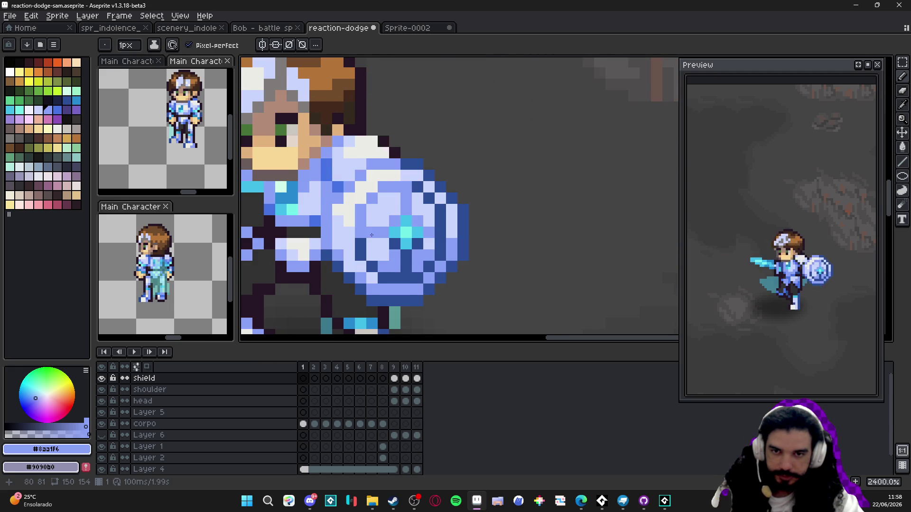
scroll(397, 247, down, 3)
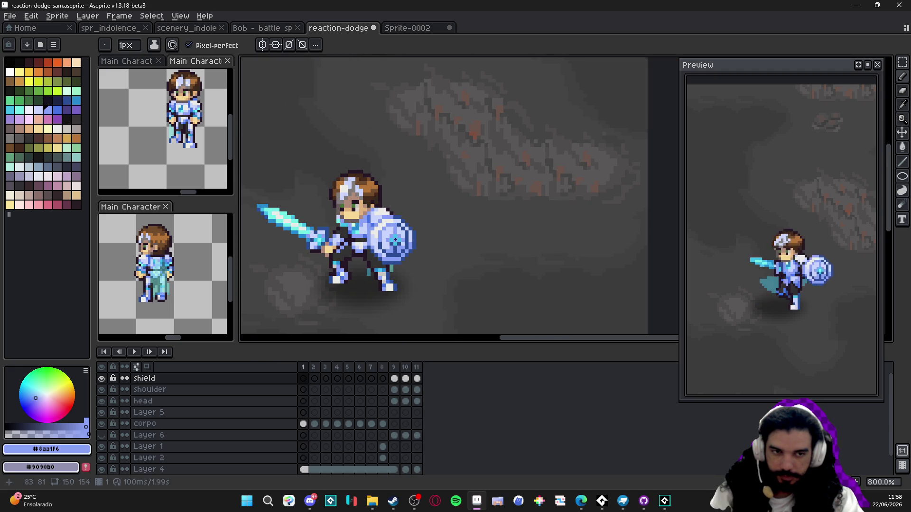
scroll(395, 240, down, 3)
click(406, 378)
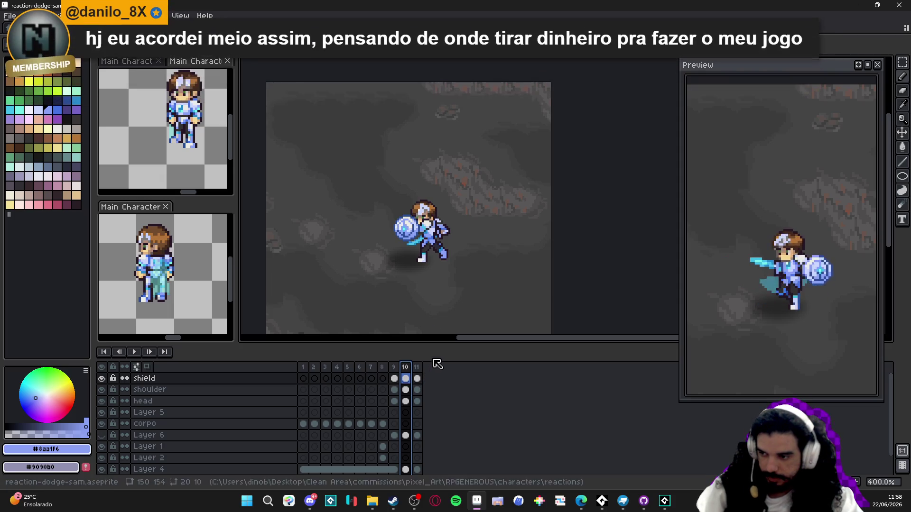
scroll(388, 223, up, 1)
drag(398, 226, 385, 227)
key(ctrl+s)
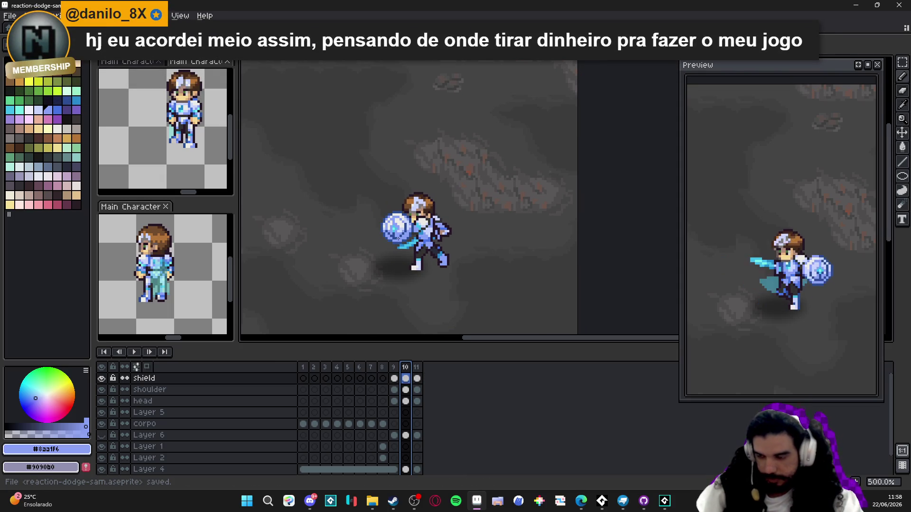
click(401, 368)
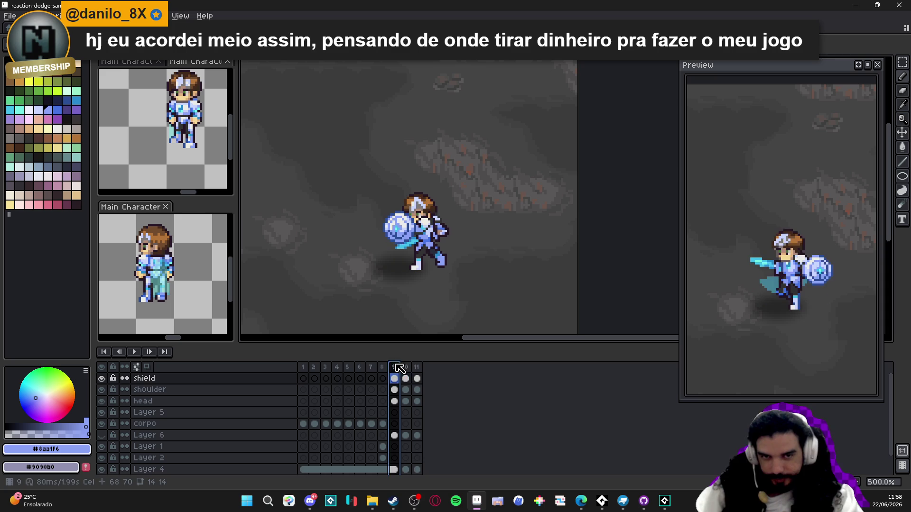
click(407, 367)
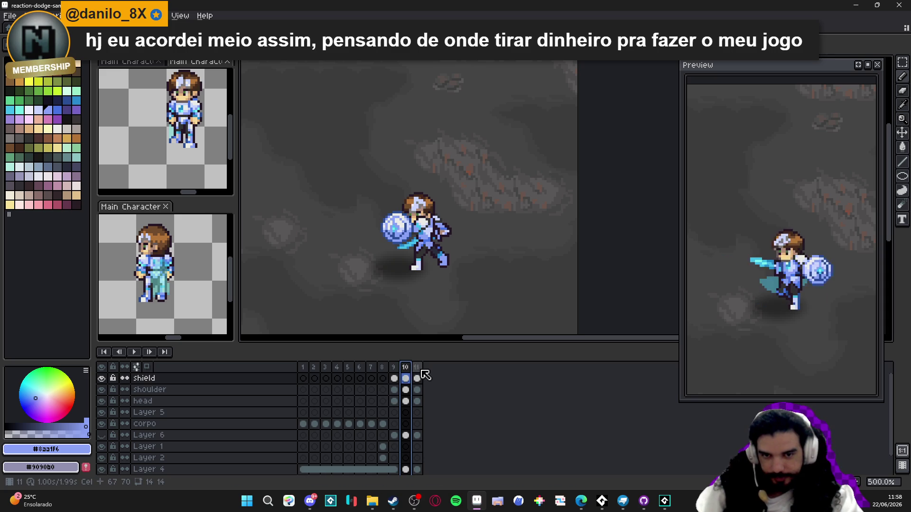
click(417, 368)
click(394, 367)
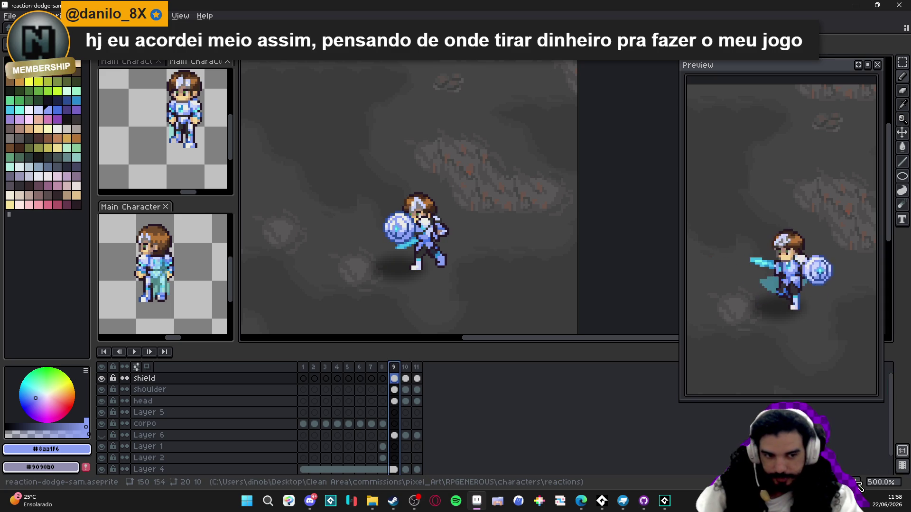
key(alt+n)
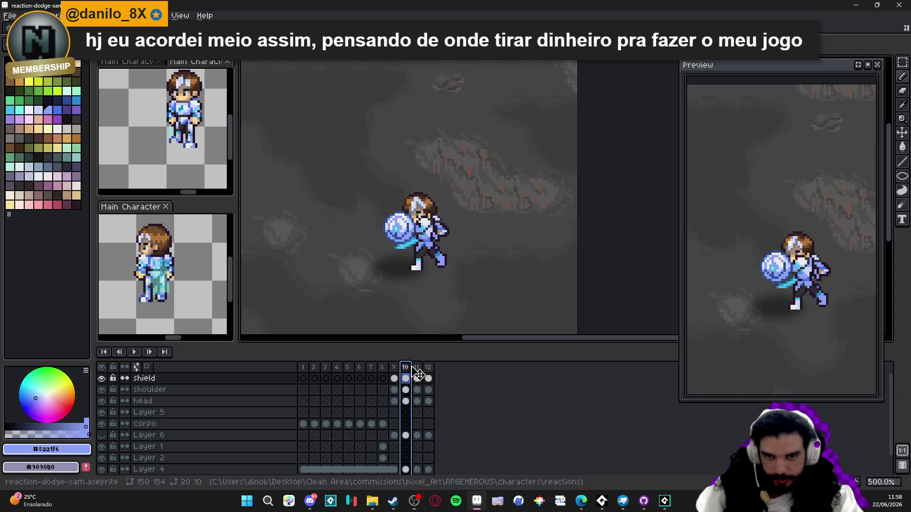
click(428, 368)
click(315, 373)
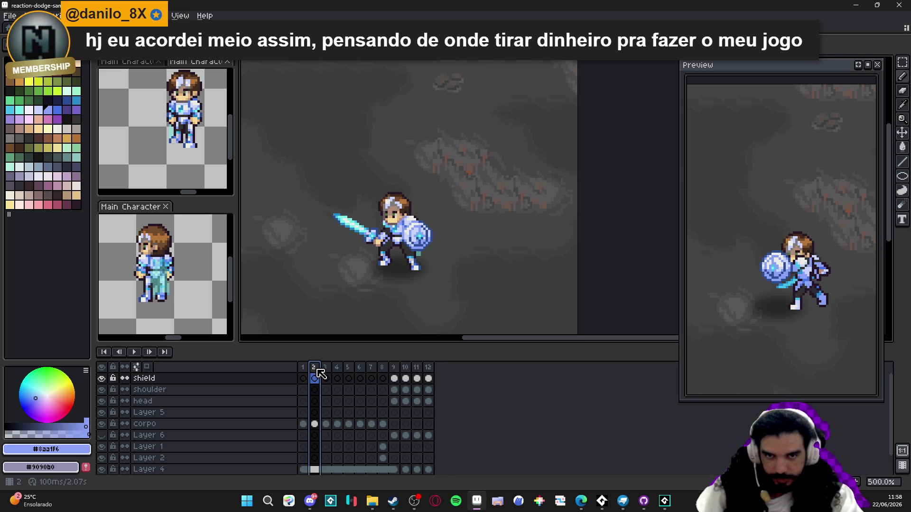
click(326, 373)
click(337, 373)
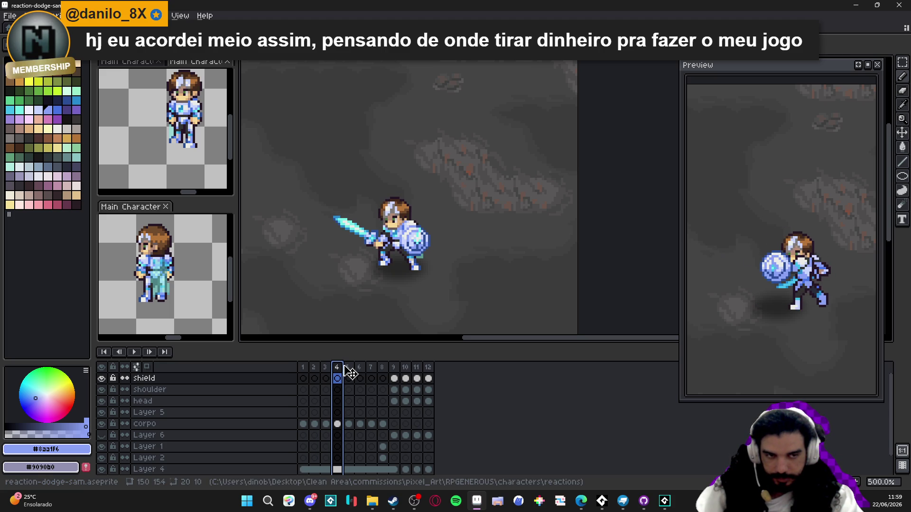
click(394, 378)
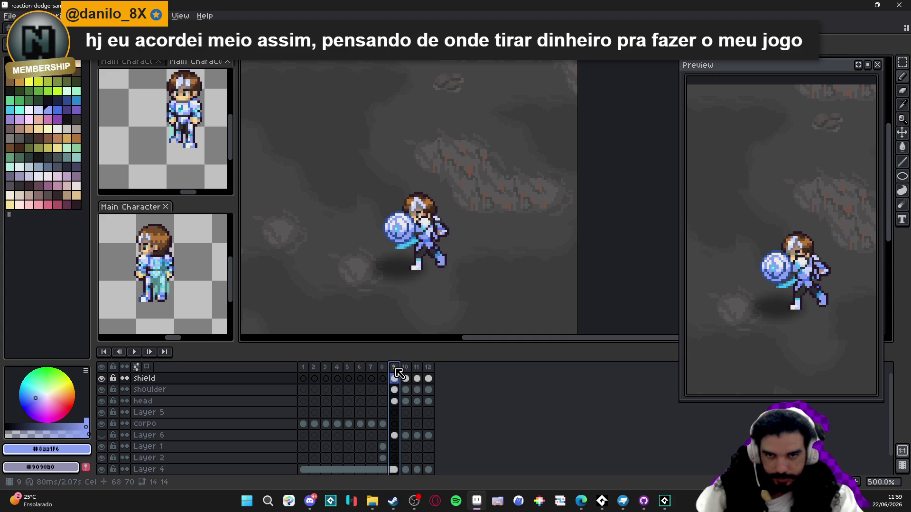
click(404, 379)
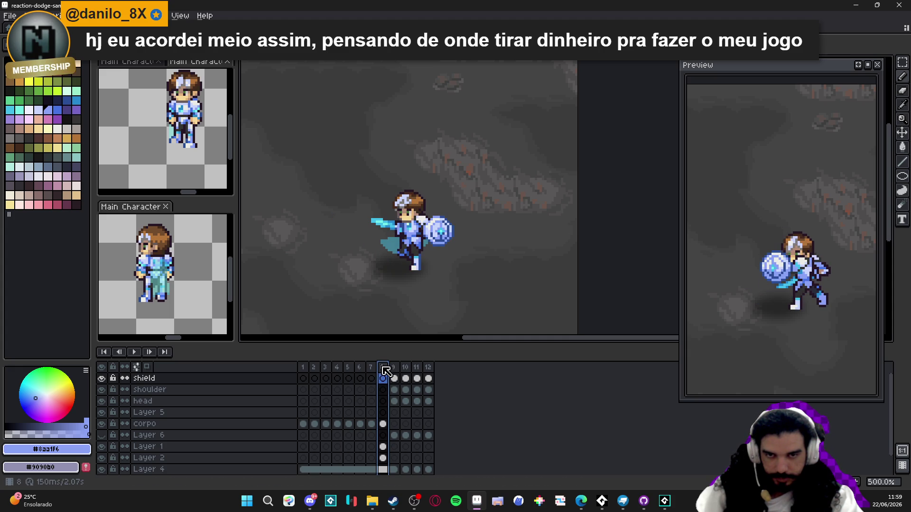
key(alt+n)
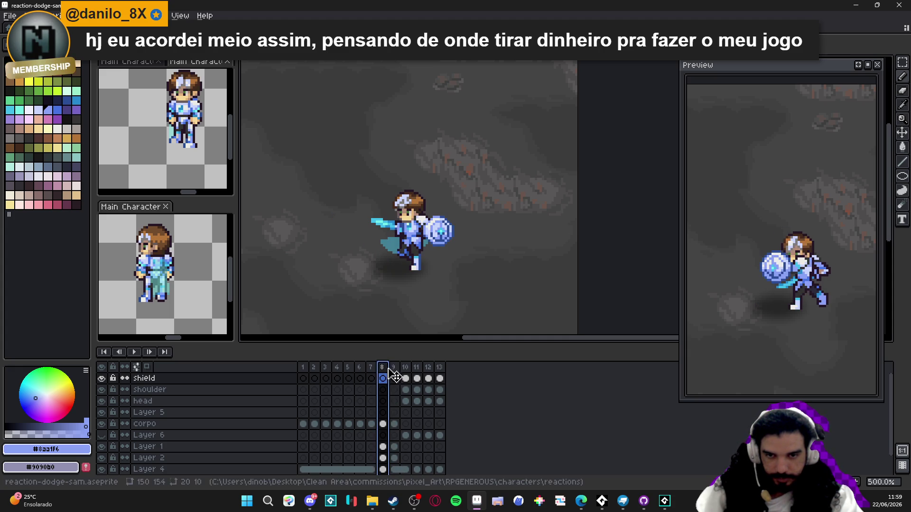
click(440, 378)
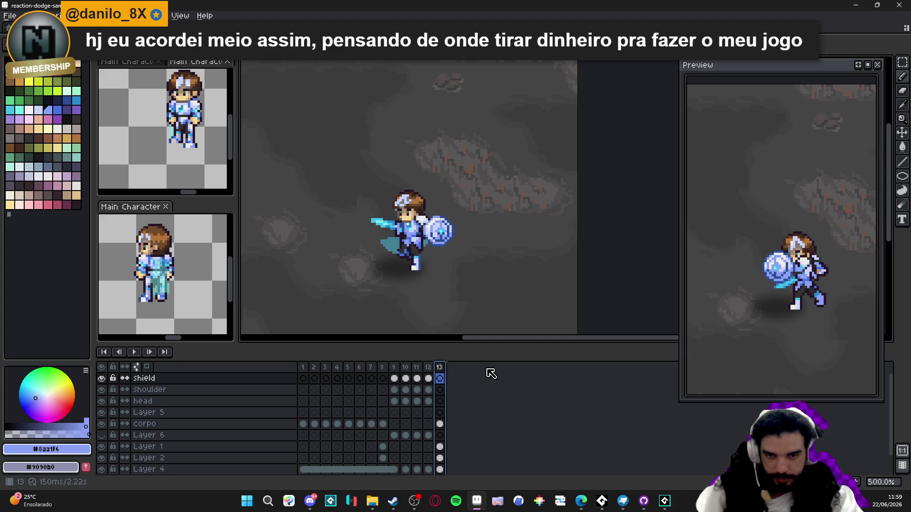
click(429, 369)
click(441, 368)
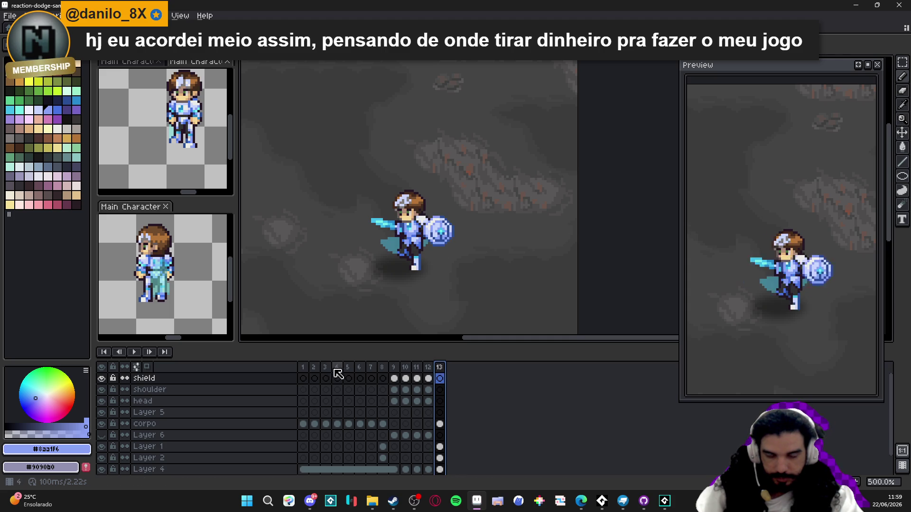
click(305, 369)
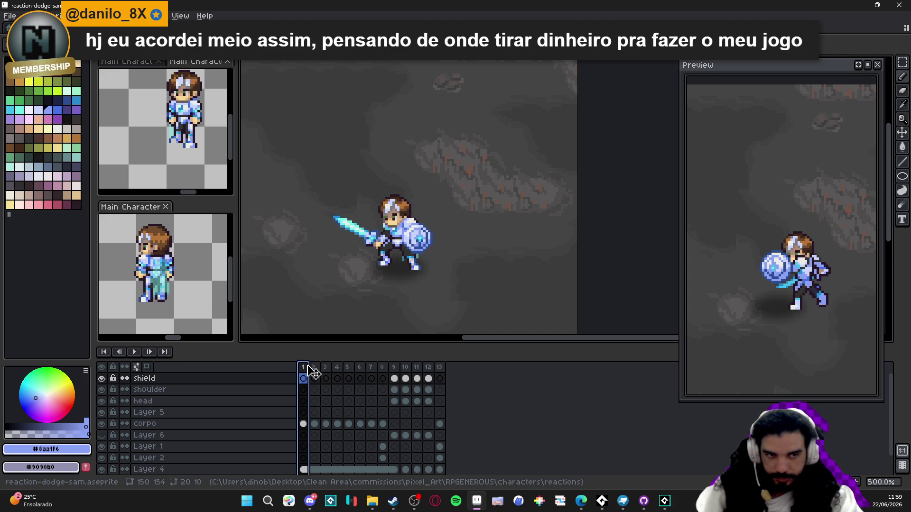
click(394, 368)
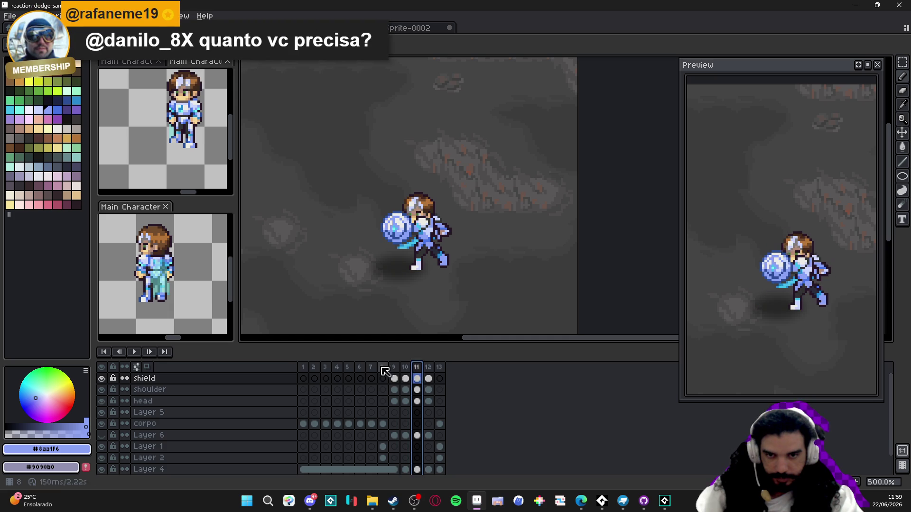
click(382, 369)
click(375, 372)
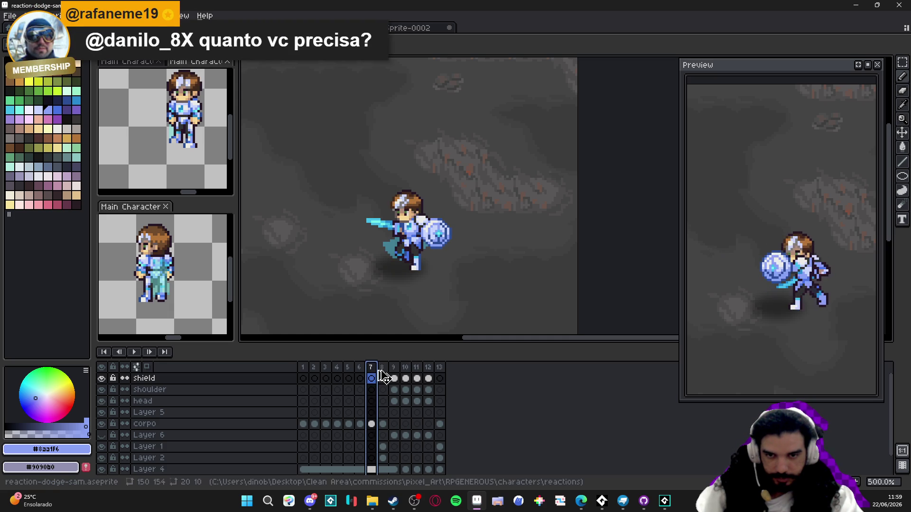
key(alt+n)
drag(374, 368, 499, 378)
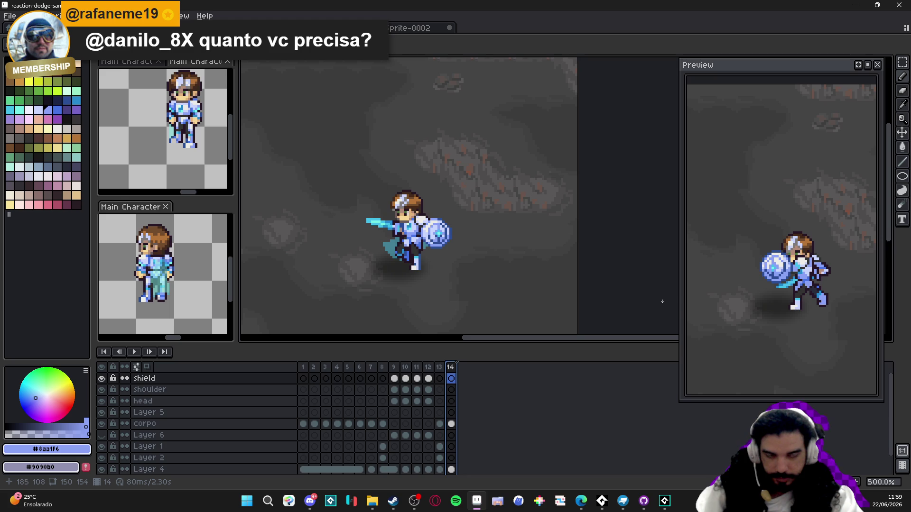
Recentre the character in the preview and jump to frame 7
drag(761, 260, 744, 297)
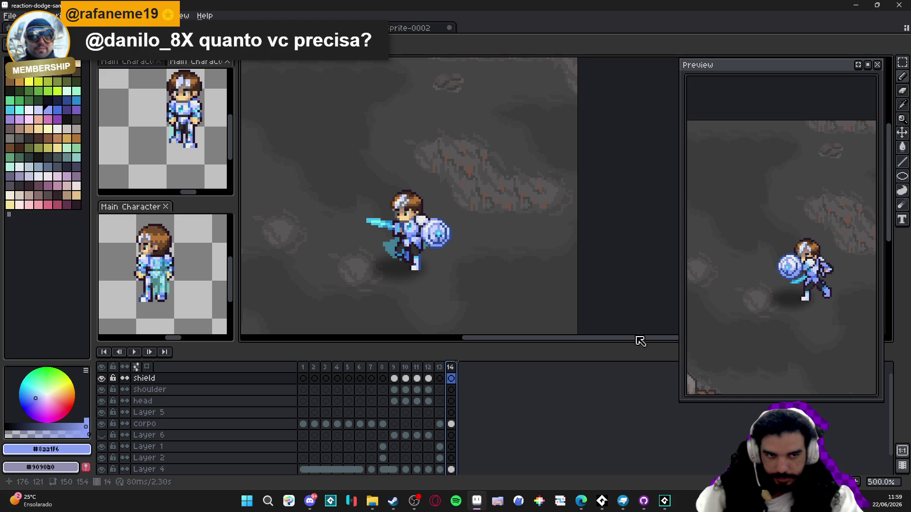
click(371, 368)
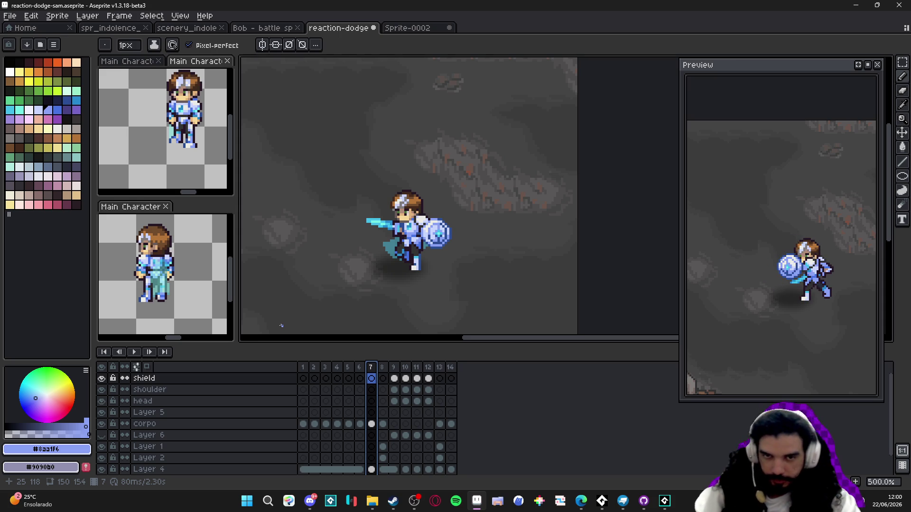
On frame 8, sample the dark teal cape colour #448196
click(393, 378)
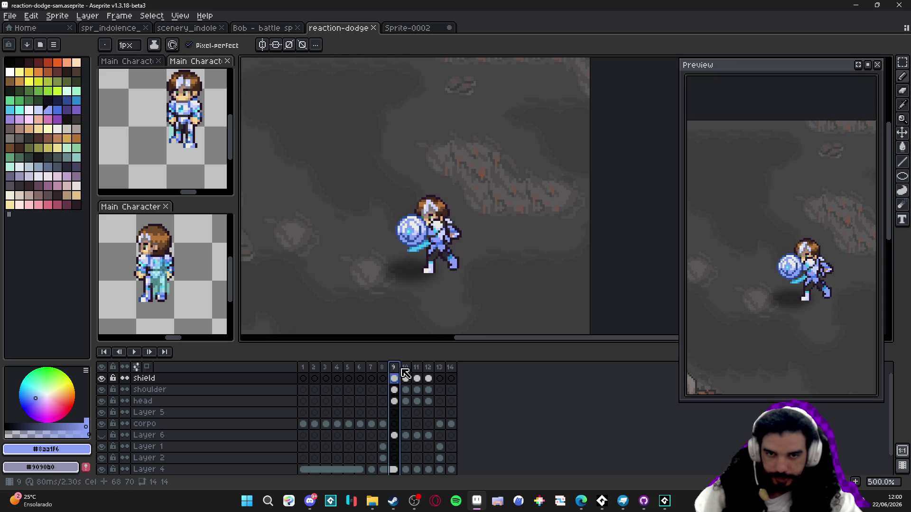
key(Left)
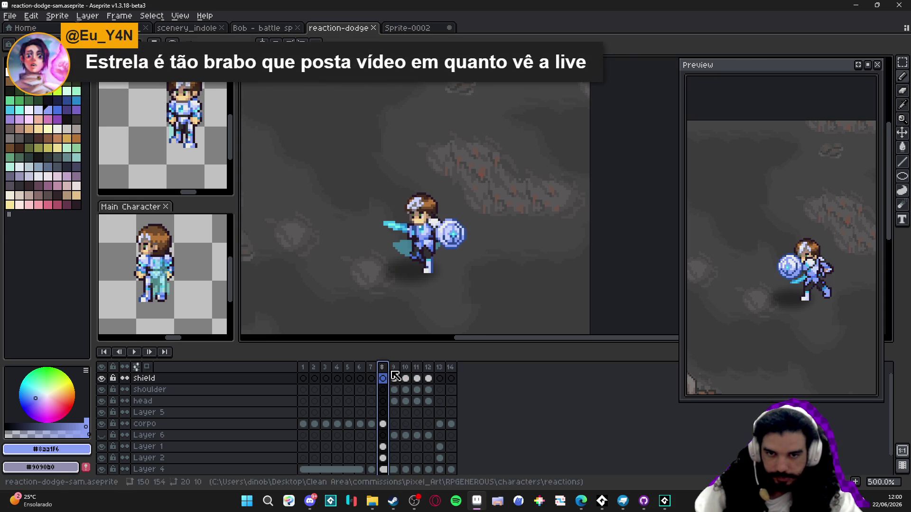
scroll(401, 247, up, 1)
ctrl+click(399, 244)
alt+click(399, 243)
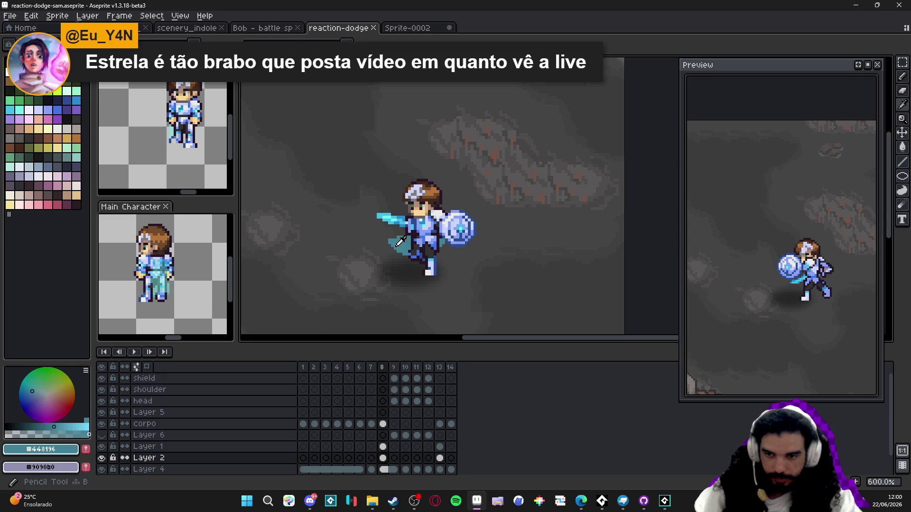
Glance at the Bob battle sprite, then add a new layer while on frame 9
click(262, 28)
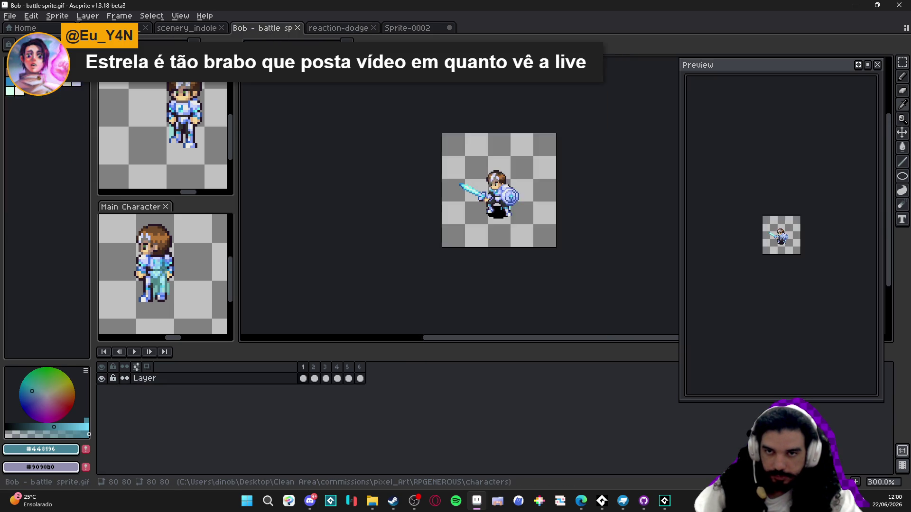
click(407, 28)
click(329, 29)
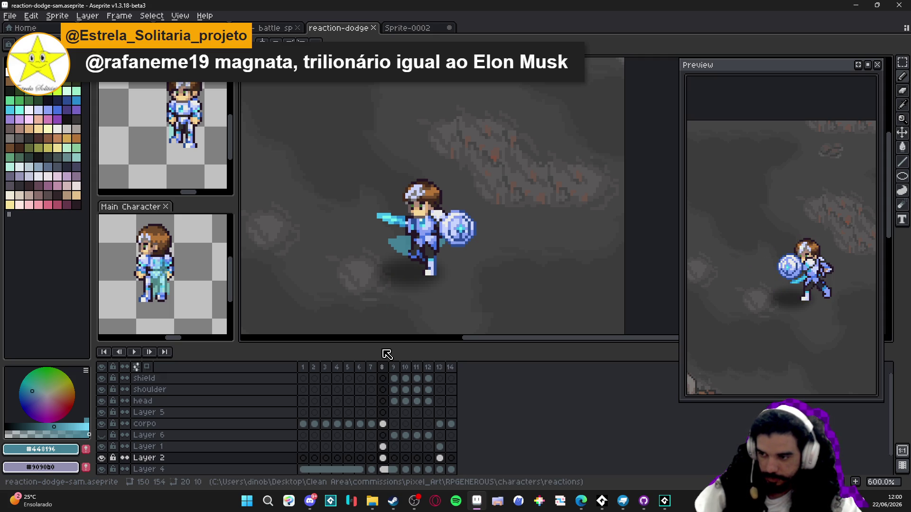
scroll(429, 299, up, 3)
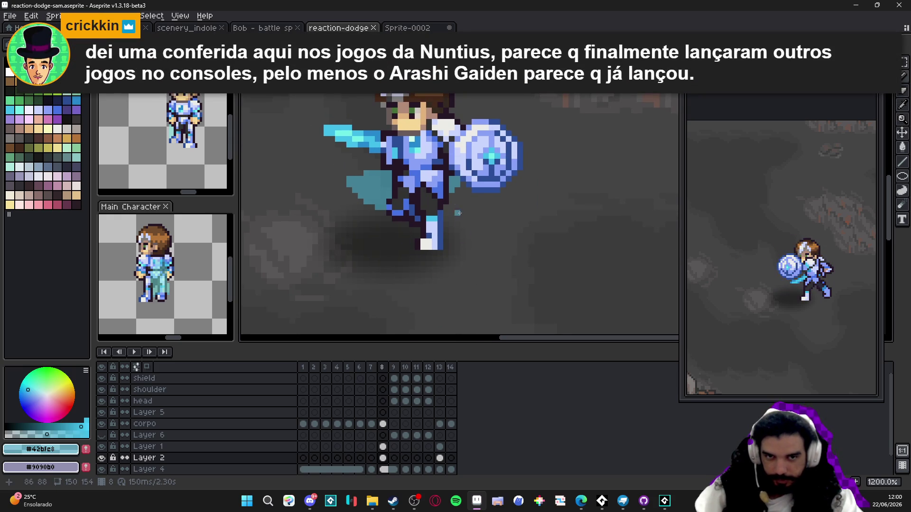
click(393, 368)
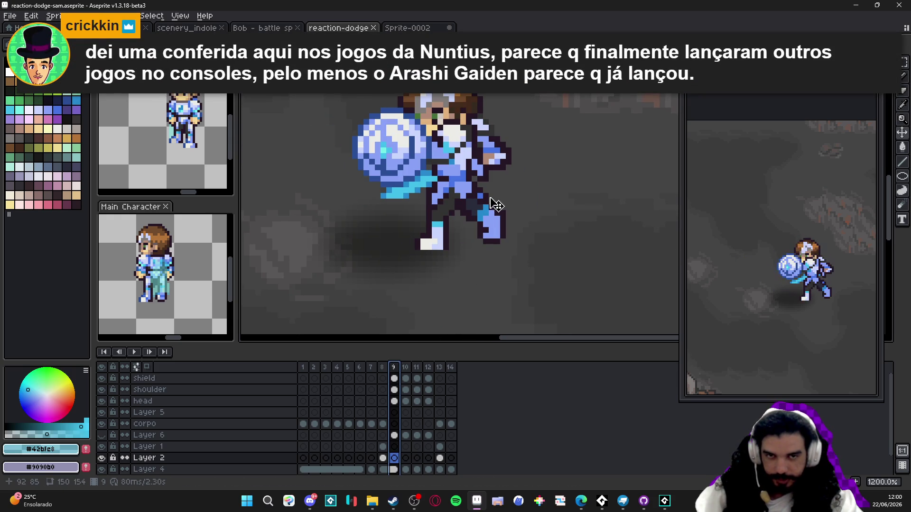
scroll(470, 152, right, 1)
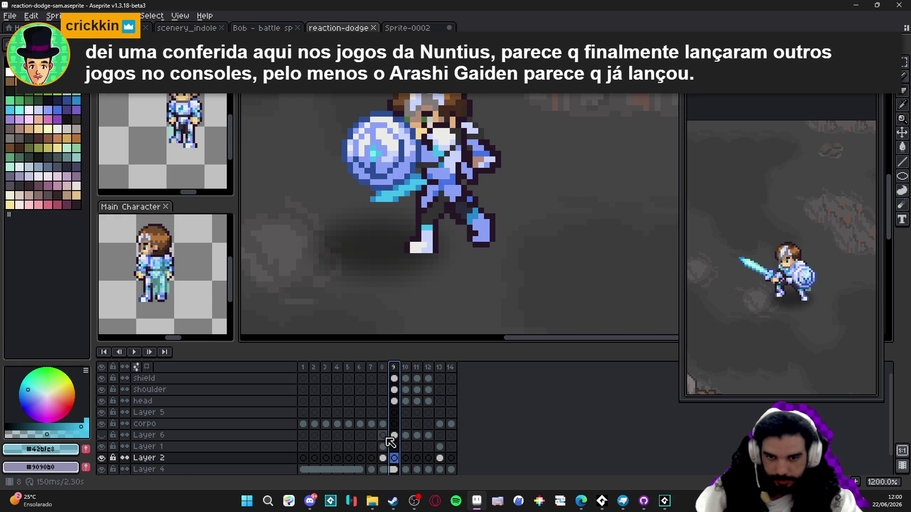
key(shift+n)
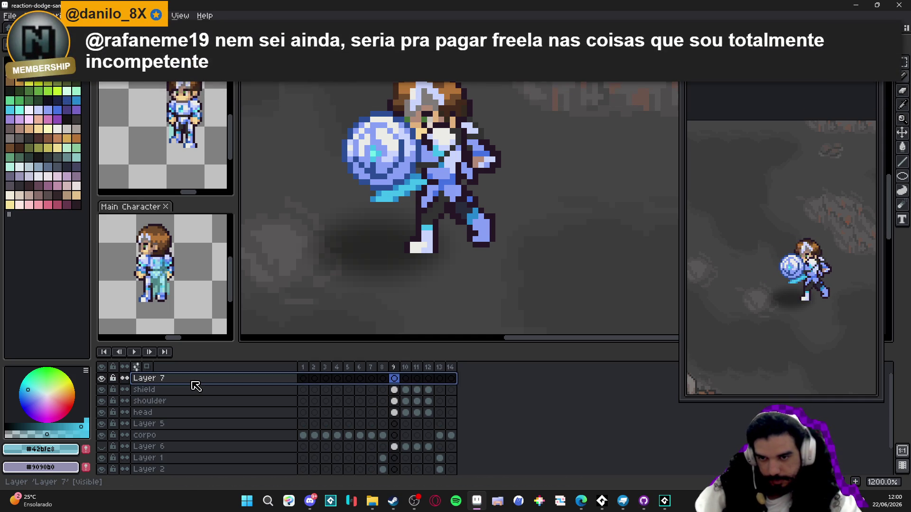
Rename Layer 7 to 'capa' and sketch the teal cape outline trailing right on frame 9
double_click(195, 383)
text(pa)
key(Return)
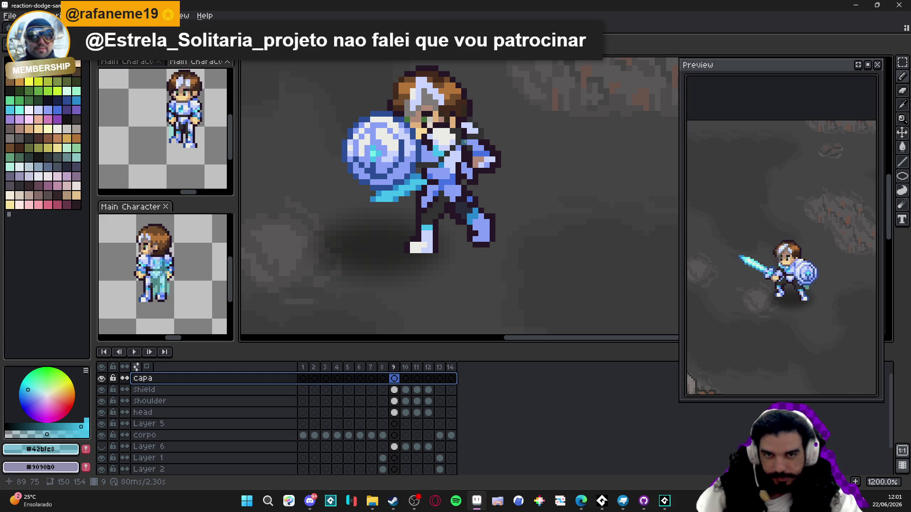
mouse_move(465, 142)
mouse_down()
mouse_move(574, 158)
mouse_move(491, 160)
mouse_move(550, 172)
mouse_move(542, 185)
mouse_move(488, 190)
mouse_move(443, 170)
mouse_move(451, 163)
mouse_up()
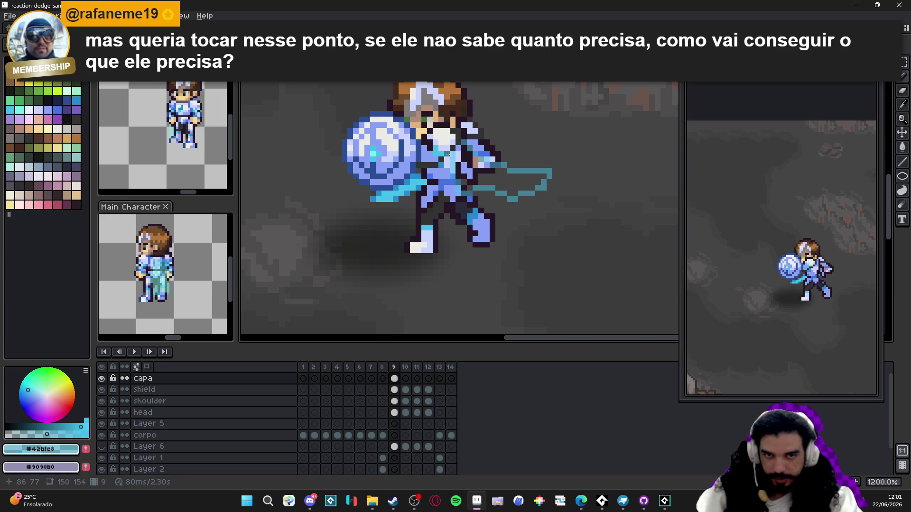
scroll(447, 154, up, 3)
Compare the cape on frames 8 and 9, and undo the last pencil stroke on frame 9's cape
key(g)
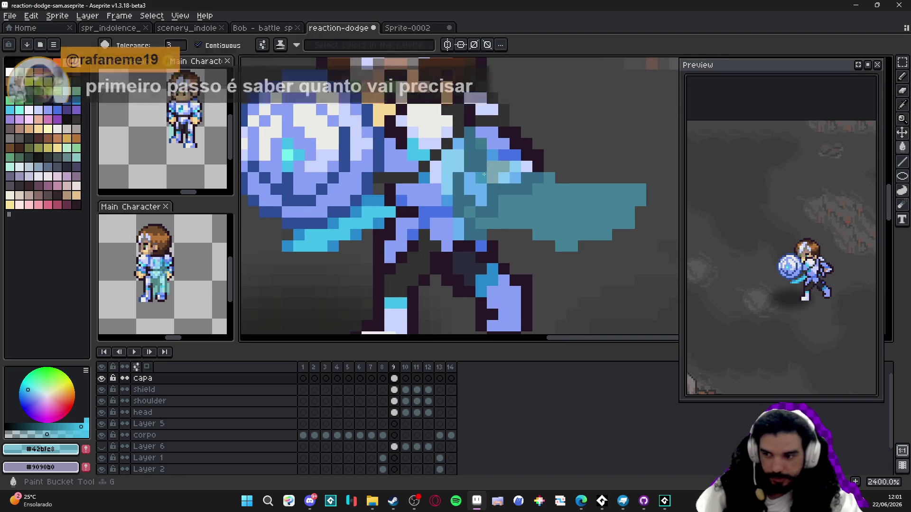
scroll(507, 256, down, 3)
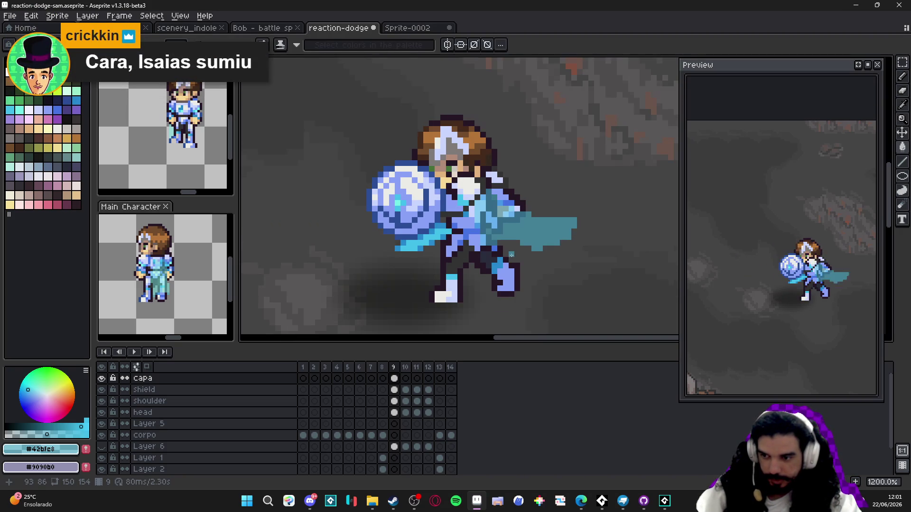
scroll(515, 254, up, 1)
key(e)
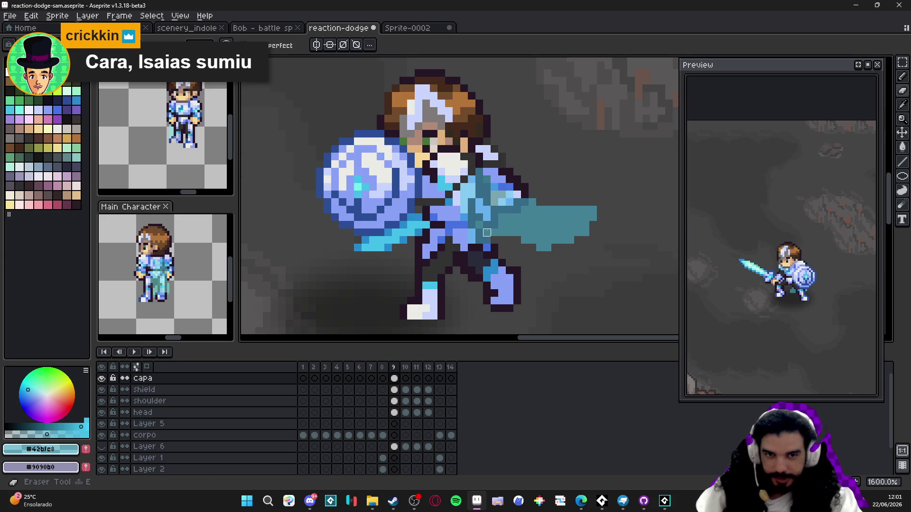
scroll(517, 237, down, 4)
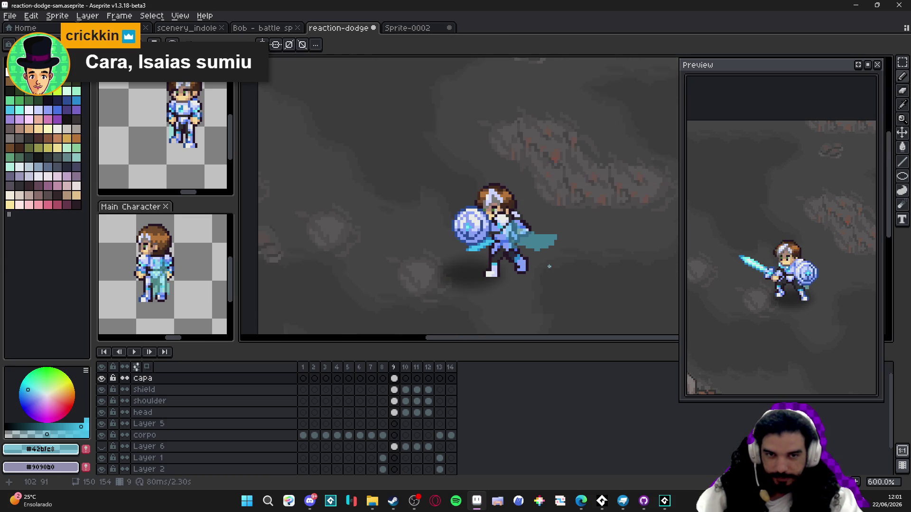
click(382, 367)
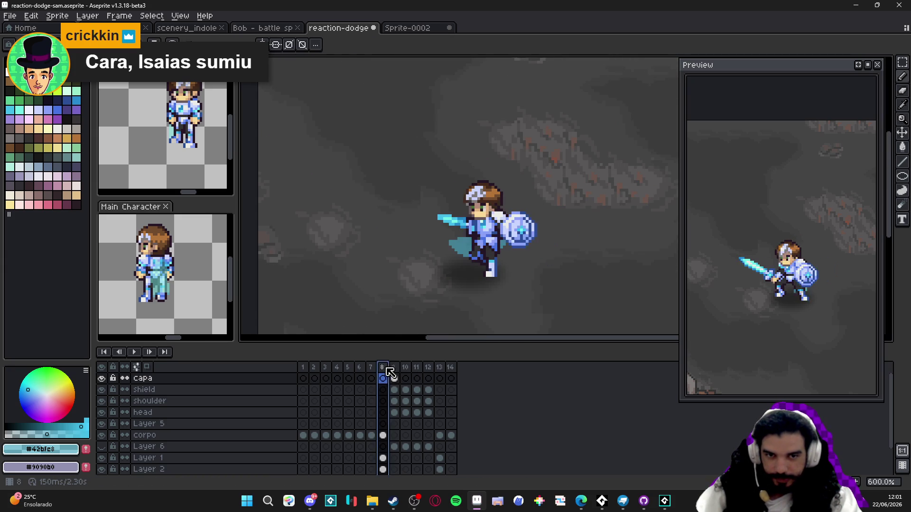
click(396, 369)
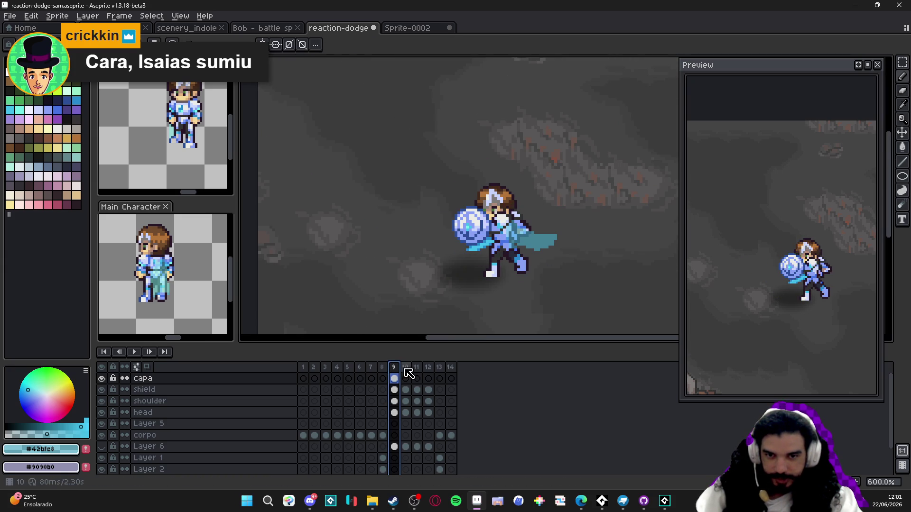
scroll(571, 228, up, 4)
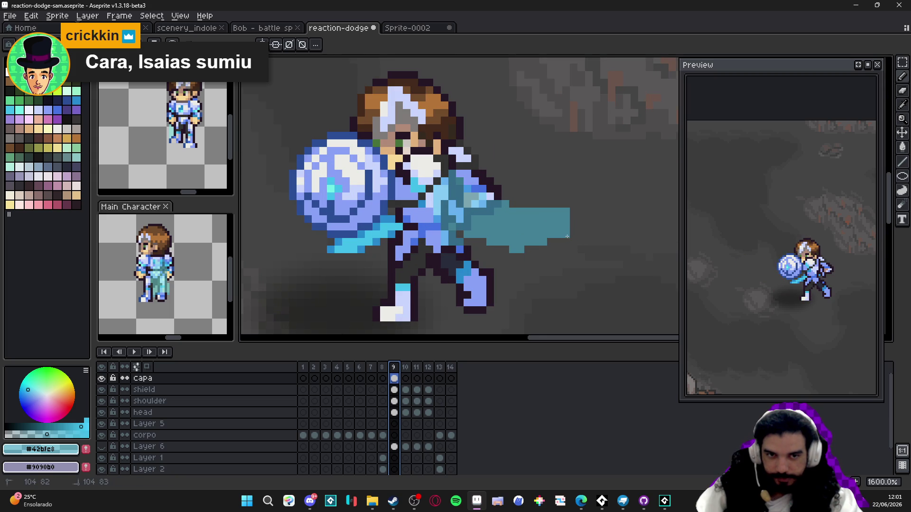
key(ctrl+z)
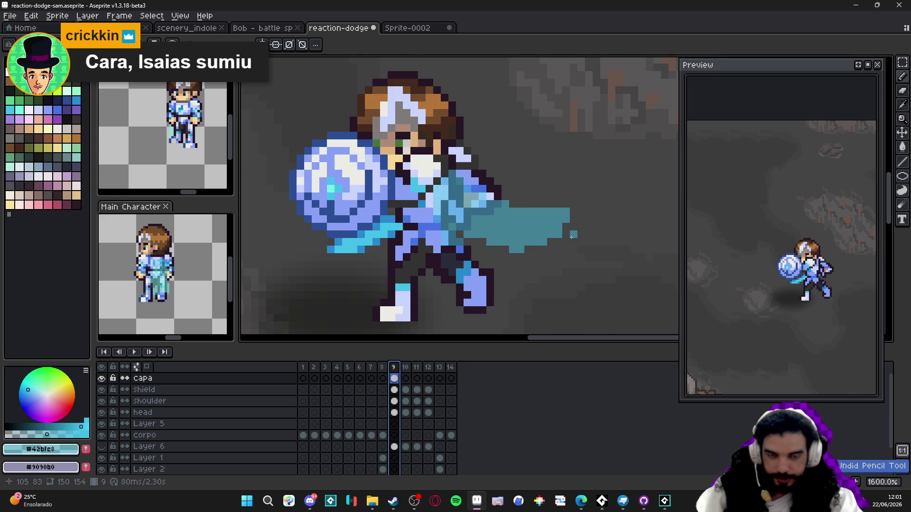
scroll(567, 252, down, 3)
scroll(574, 249, up, 3)
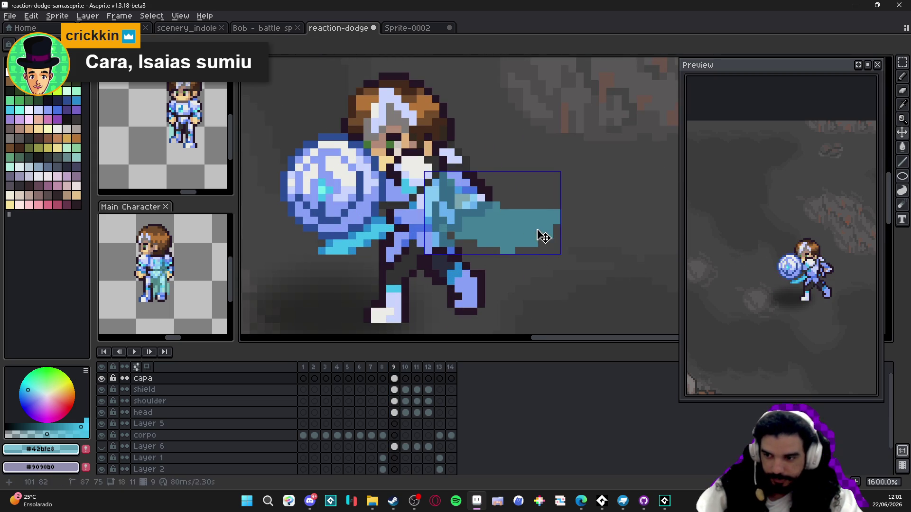
Erase pixels off the cape's right edge and a stray pixel on its lower edge
key(m)
key(e)
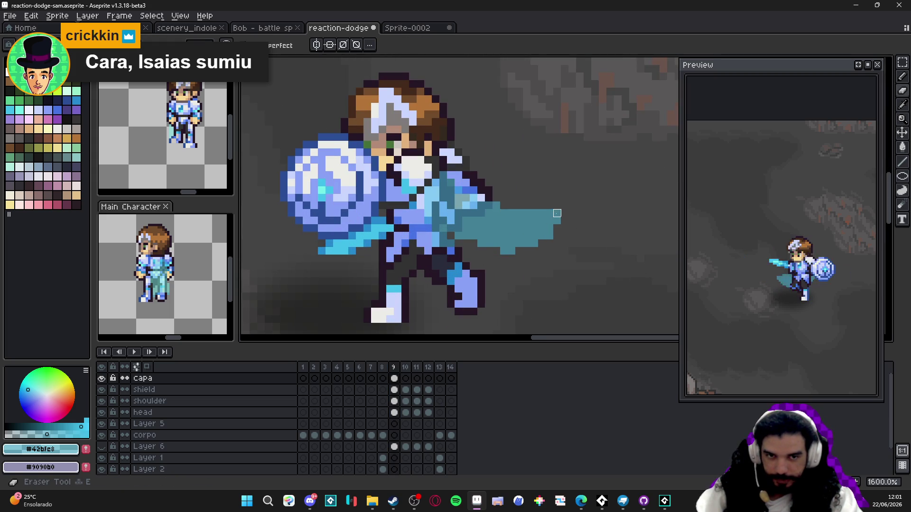
mouse_move(558, 213)
mouse_down()
mouse_move(550, 242)
mouse_move(534, 243)
mouse_up()
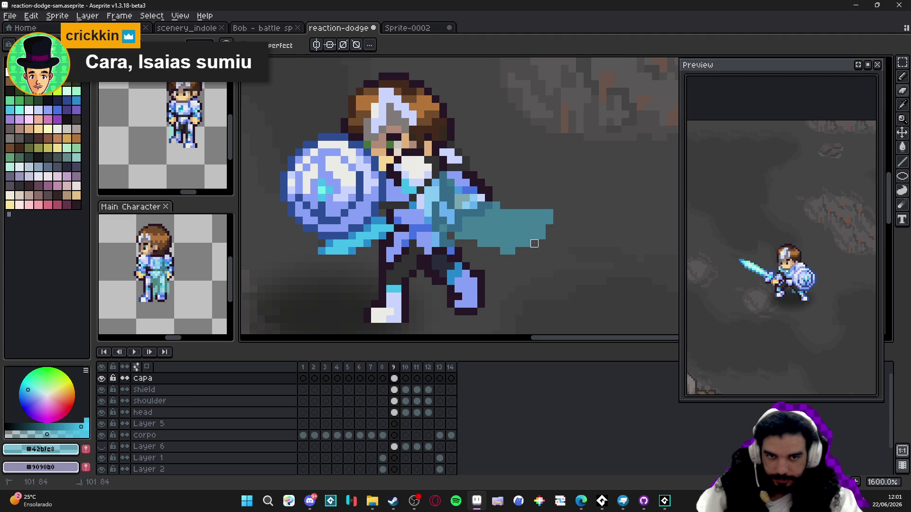
click(511, 252)
drag(557, 213, 535, 244)
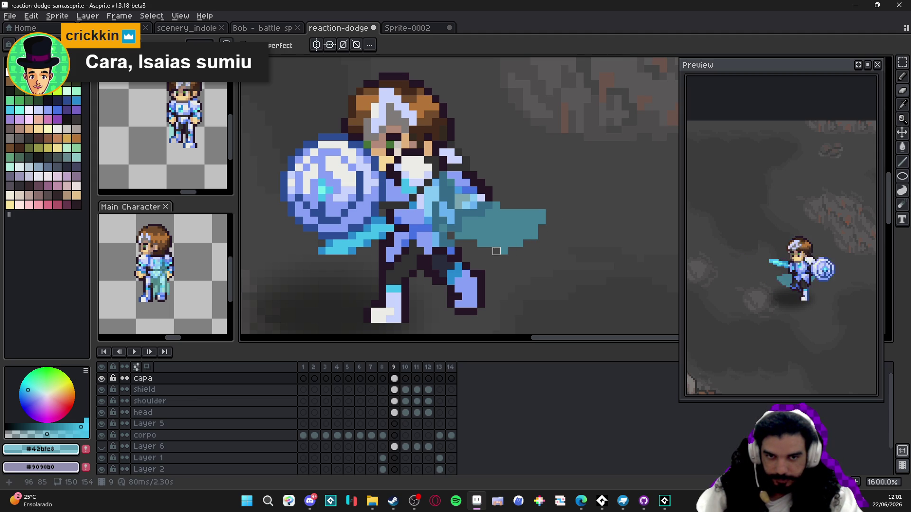
scroll(526, 251, down, 3)
scroll(538, 259, up, 3)
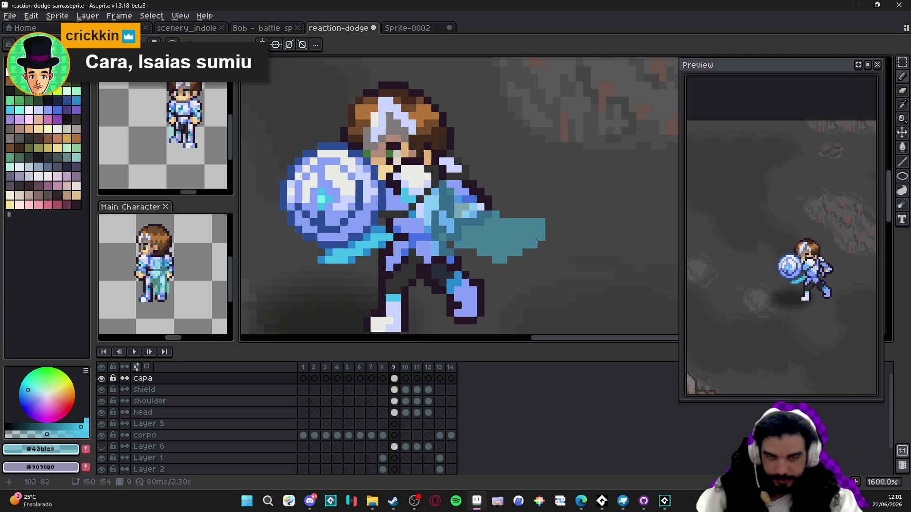
Reselect the cape piece on frame 10 and rotate it about 3 degrees
click(384, 369)
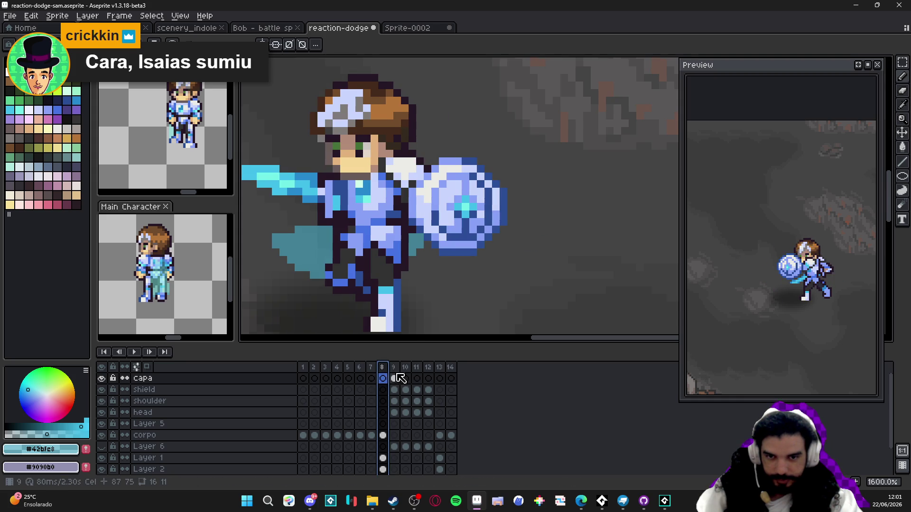
click(397, 368)
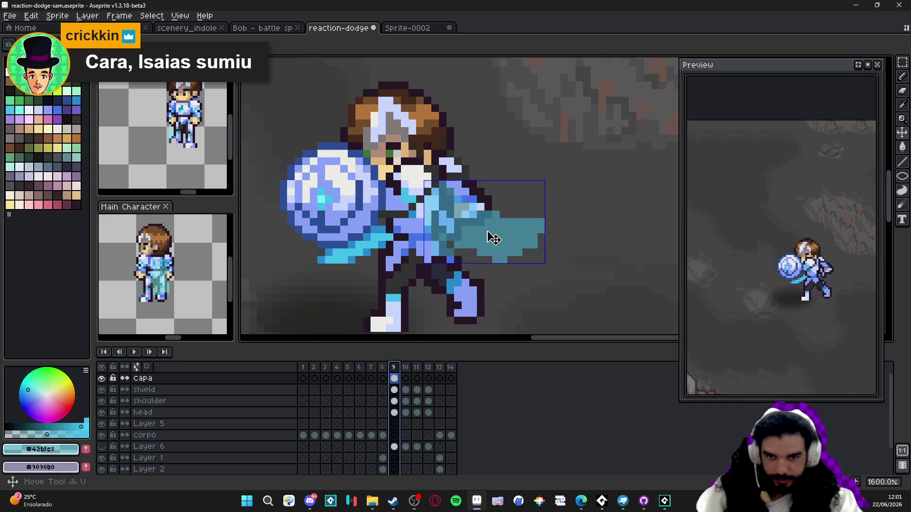
click(409, 367)
click(407, 379)
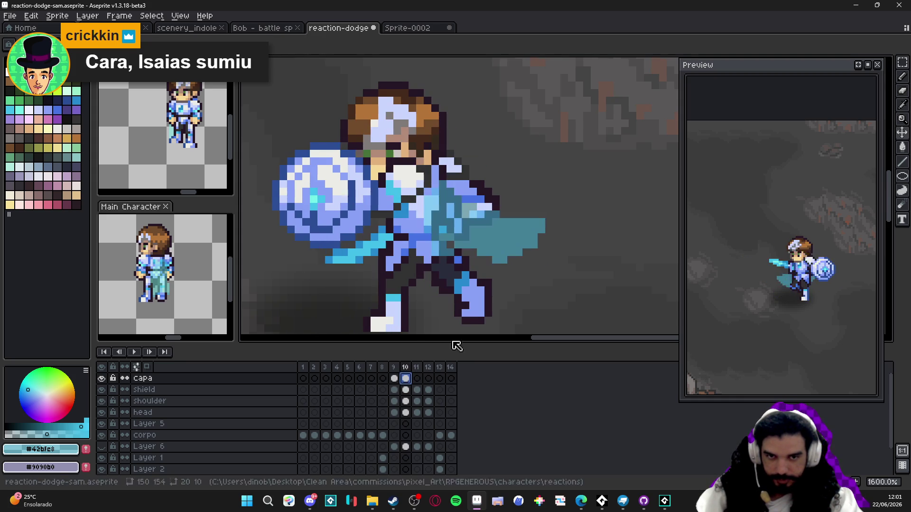
click(507, 257)
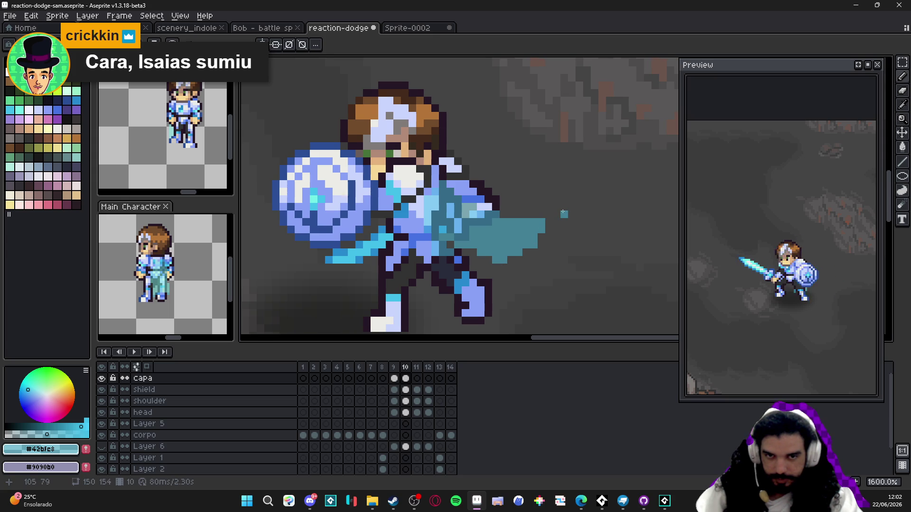
key(m)
mouse_move(553, 172)
mouse_down()
mouse_move(522, 228)
mouse_move(433, 266)
mouse_up()
click(491, 223)
key(ctrl+shift+d)
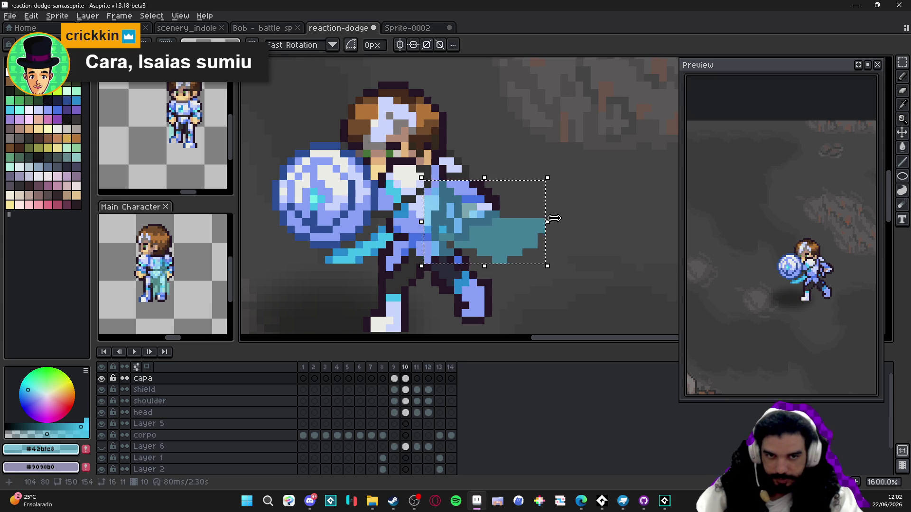
click(560, 227)
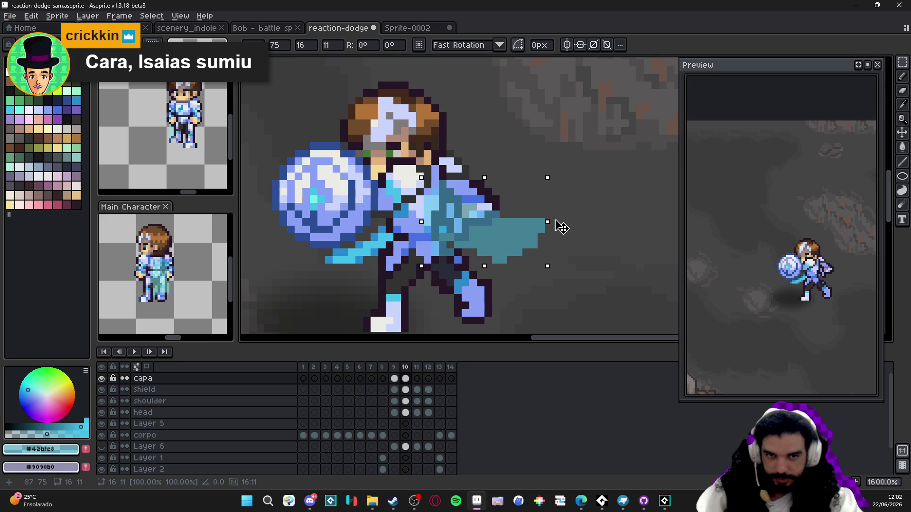
drag(560, 227, 524, 249)
key(ctrl+d)
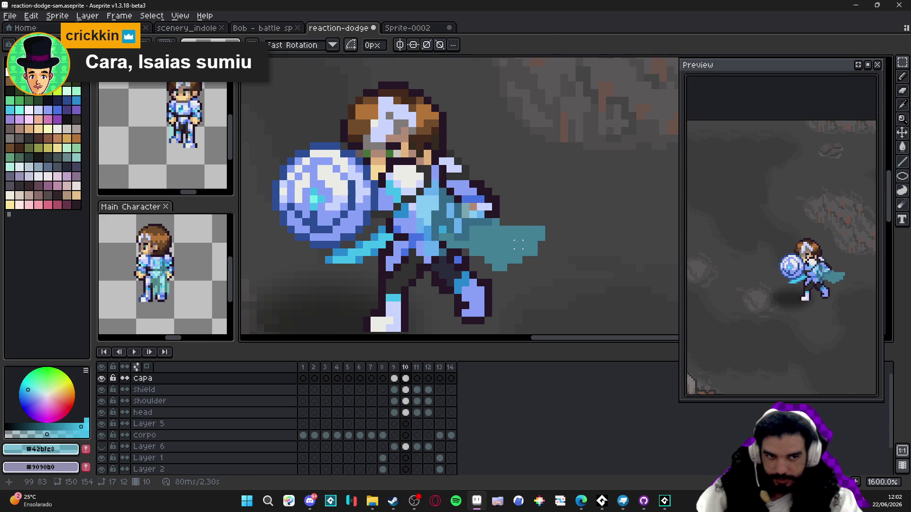
On frame 11, pencil the teal cape outline down the legs and up toward the arm
click(396, 367)
click(405, 368)
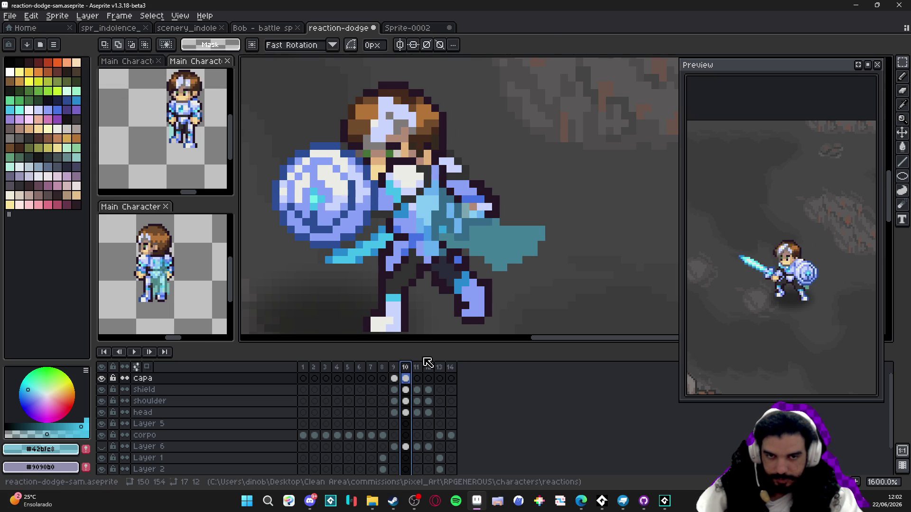
click(417, 368)
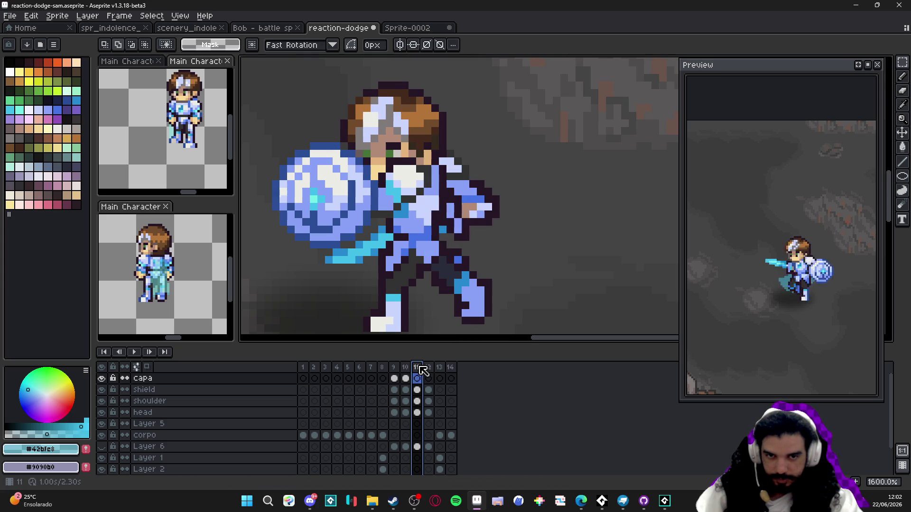
key(b)
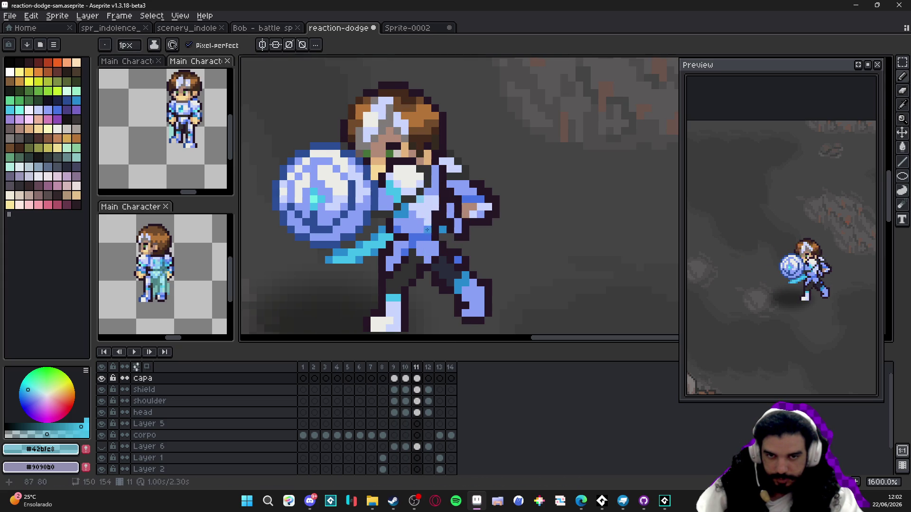
shift+click(403, 276)
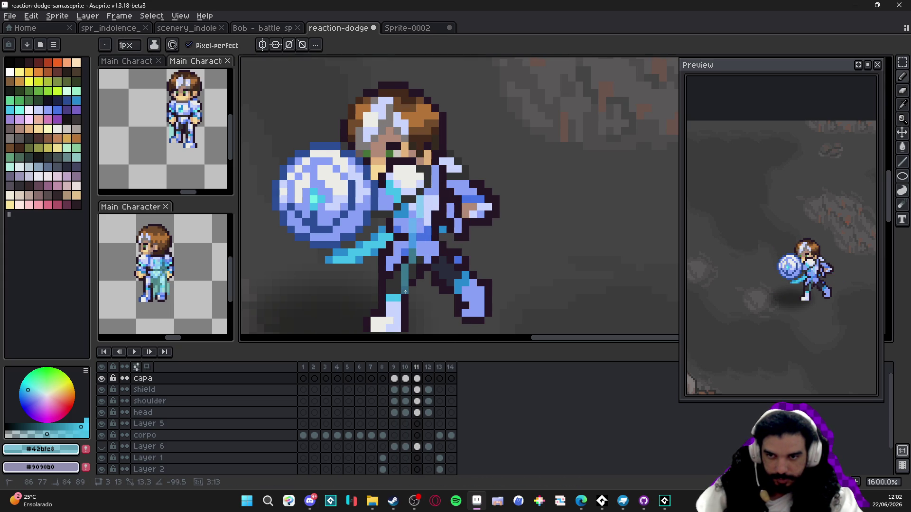
shift+click(405, 291)
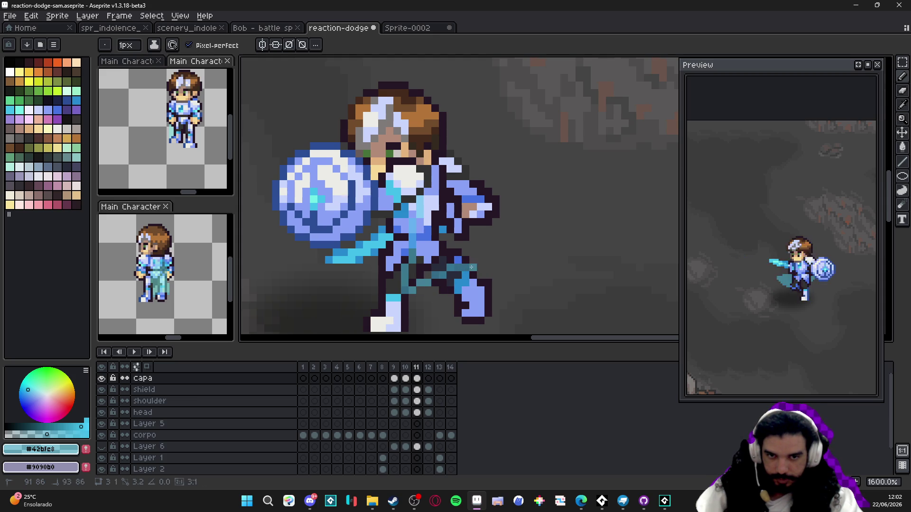
drag(471, 268, 438, 187)
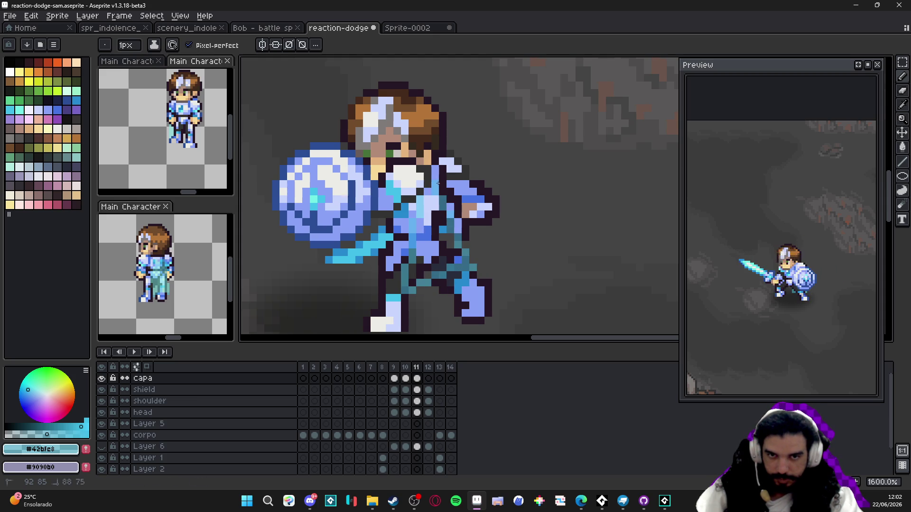
Flood-fill the frame 11 cape area with lighter teal
key(g)
click(451, 230)
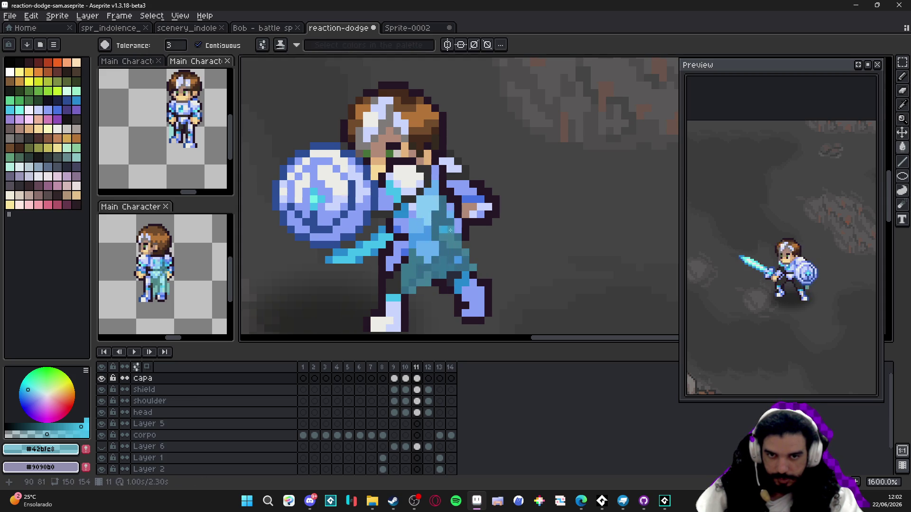
scroll(465, 251, down, 3)
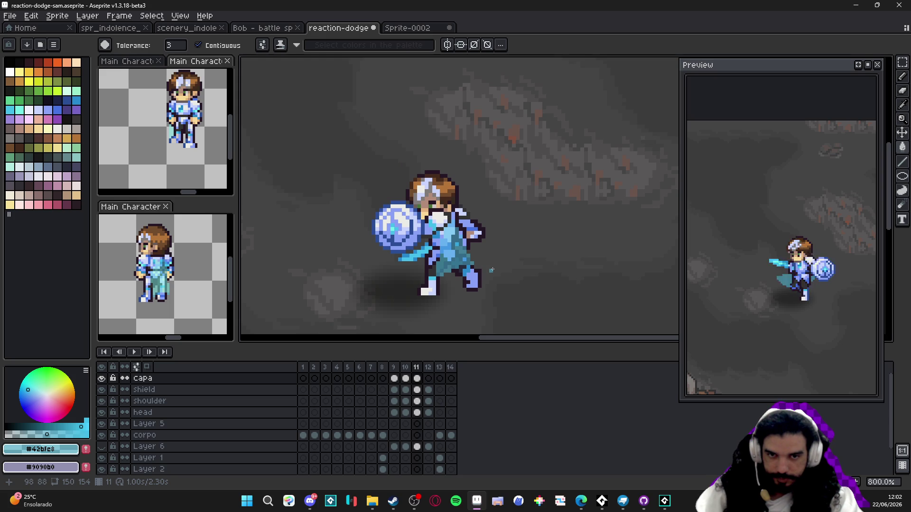
scroll(475, 268, up, 3)
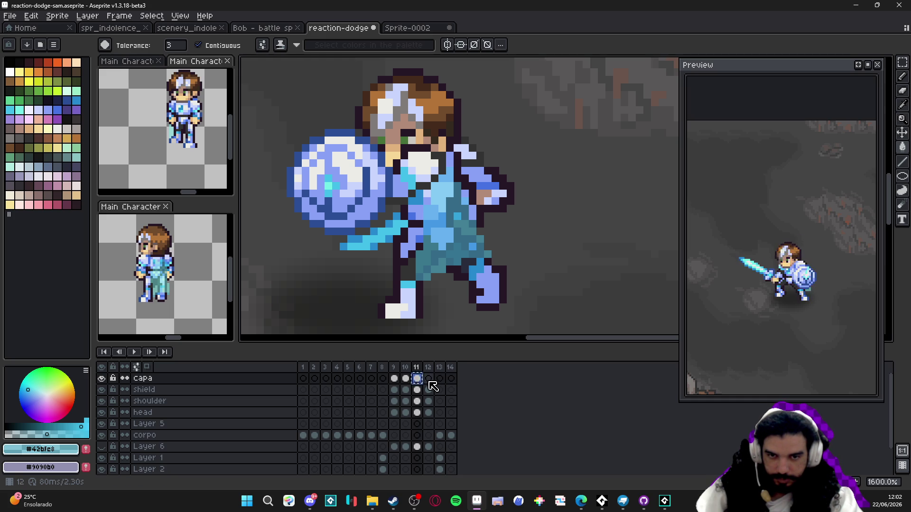
Review the cape across frames 11, 12 and 13
click(428, 378)
key(v)
scroll(488, 225, up, 2)
scroll(488, 224, down, 2)
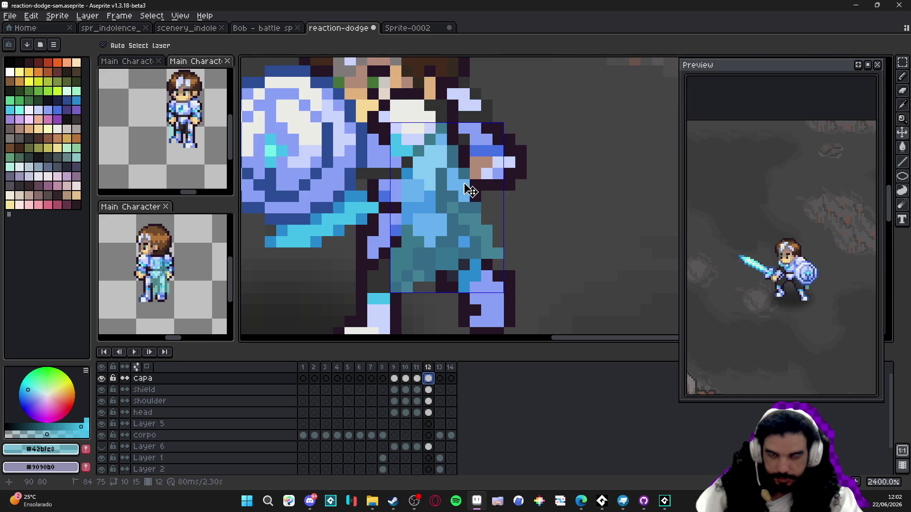
click(417, 378)
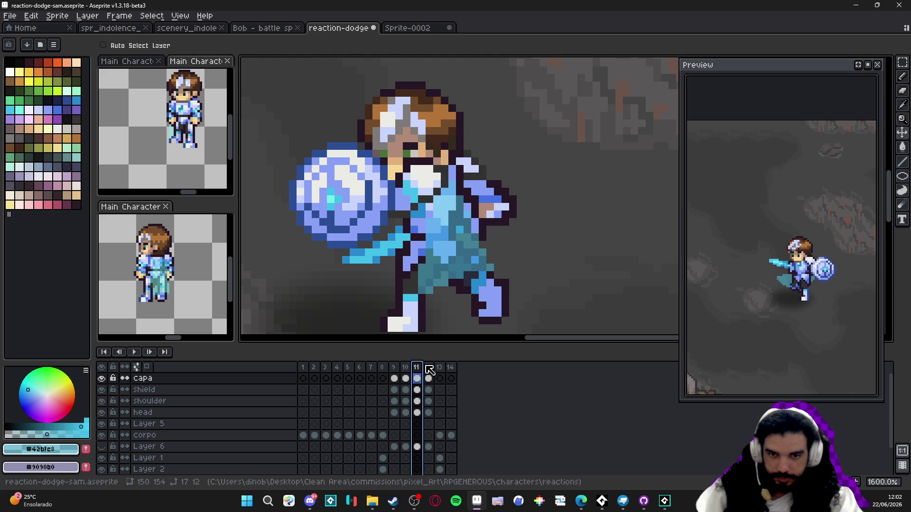
click(429, 370)
click(436, 371)
click(430, 371)
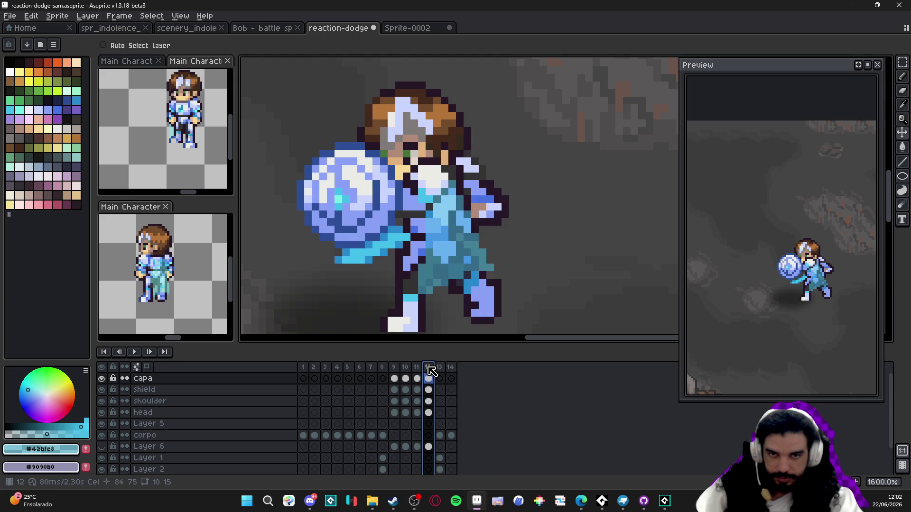
Compare frames 11 and 12 once more, then return to frame 10
scroll(486, 244, up, 2)
key(b)
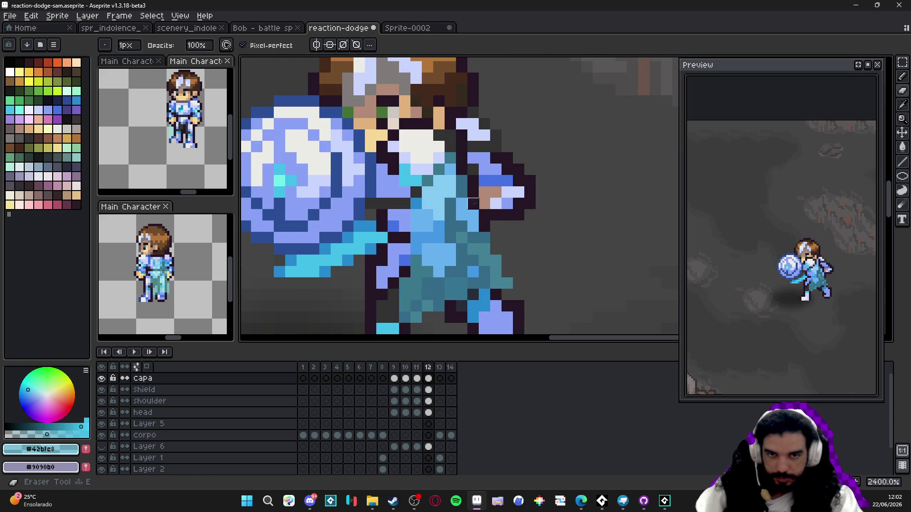
key(b)
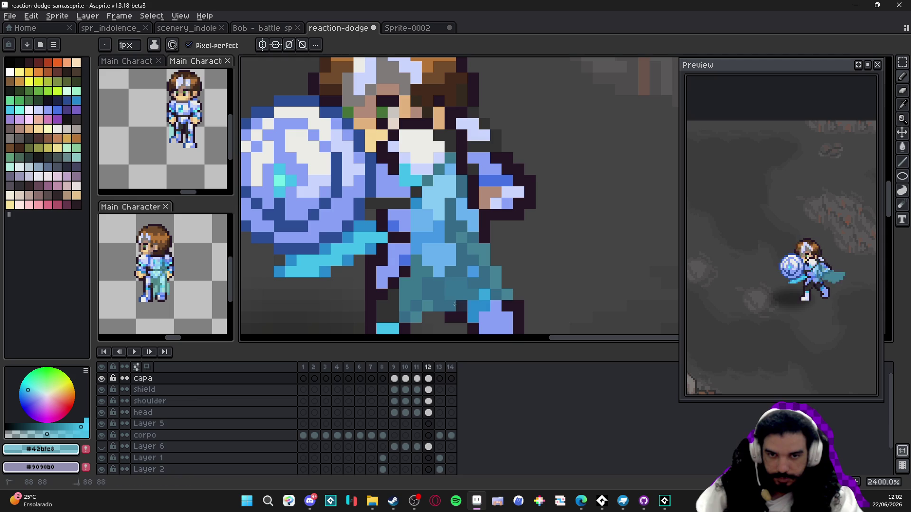
scroll(421, 318, down, 2)
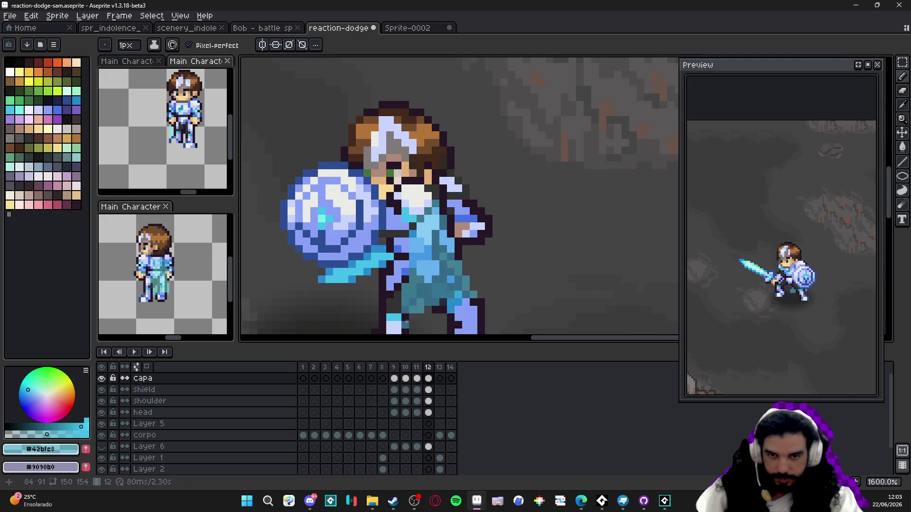
click(421, 367)
click(429, 368)
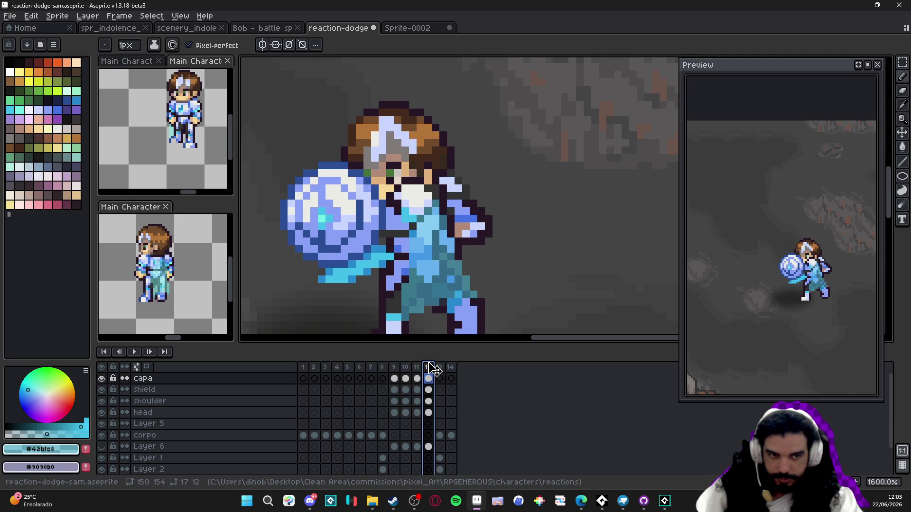
click(405, 368)
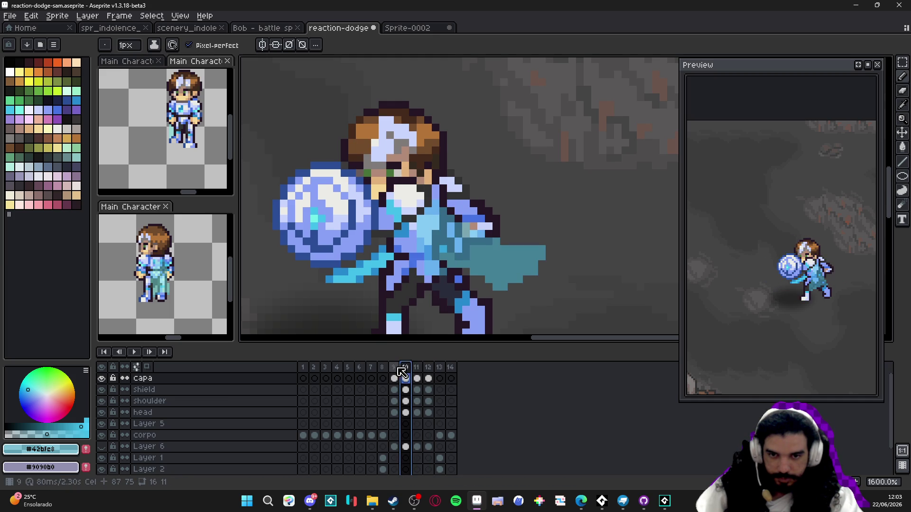
Review frames 9 to 11 and insert a new frame after frame 11
click(394, 367)
click(406, 368)
double_click(417, 368)
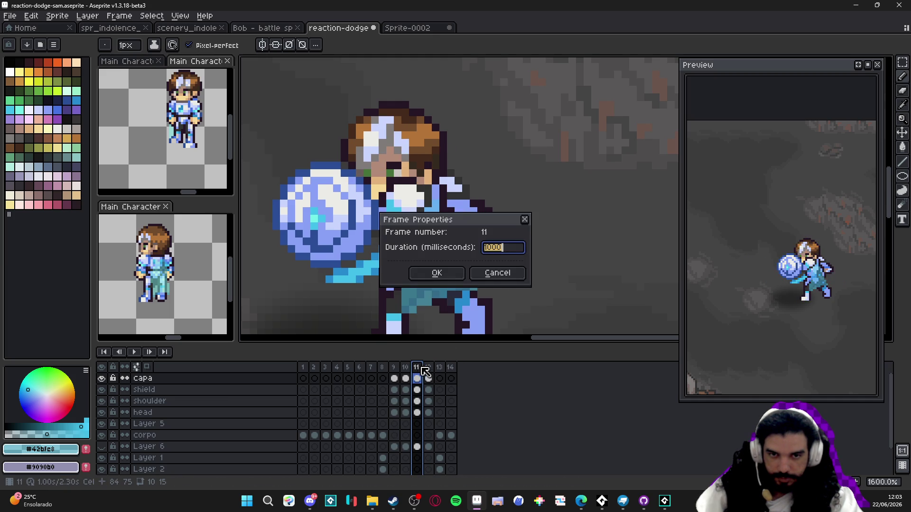
click(501, 278)
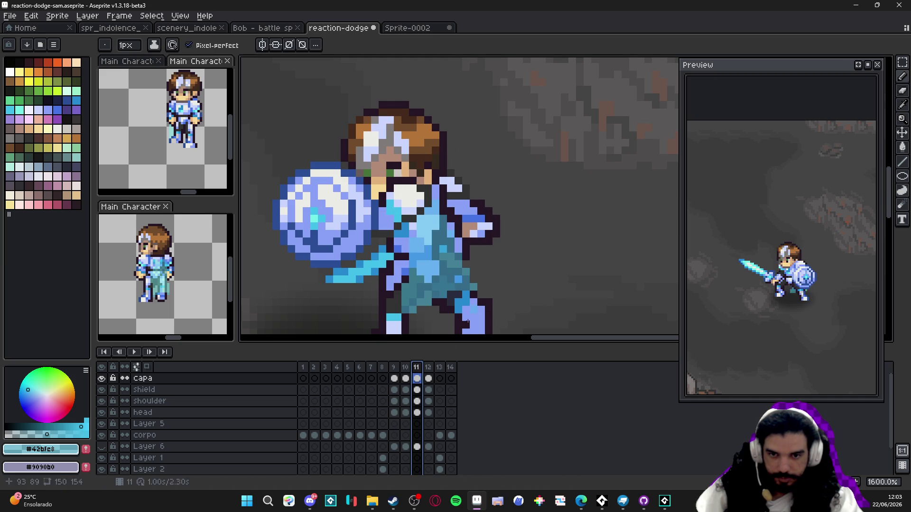
click(406, 372)
click(417, 370)
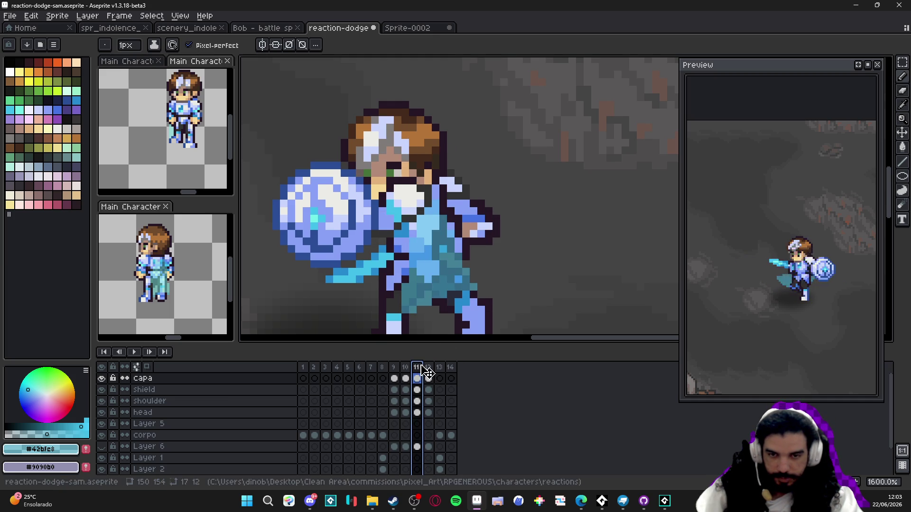
key(alt+n)
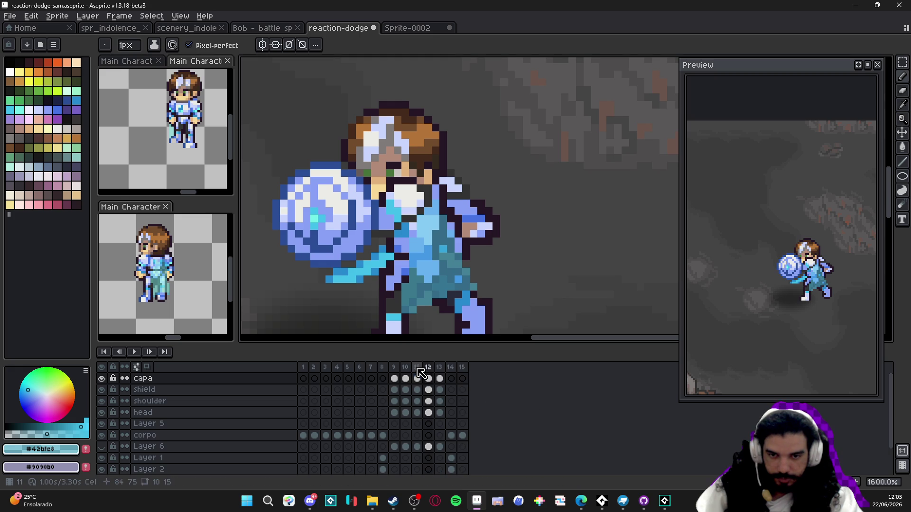
double_click(418, 368)
key(Return)
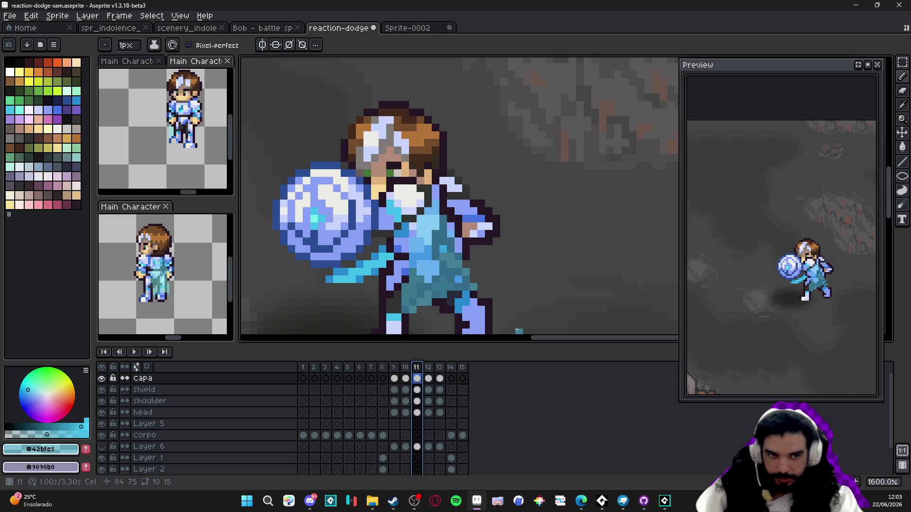
Step through frames 10 to 13, checking frame 12's duration without changing it
click(410, 375)
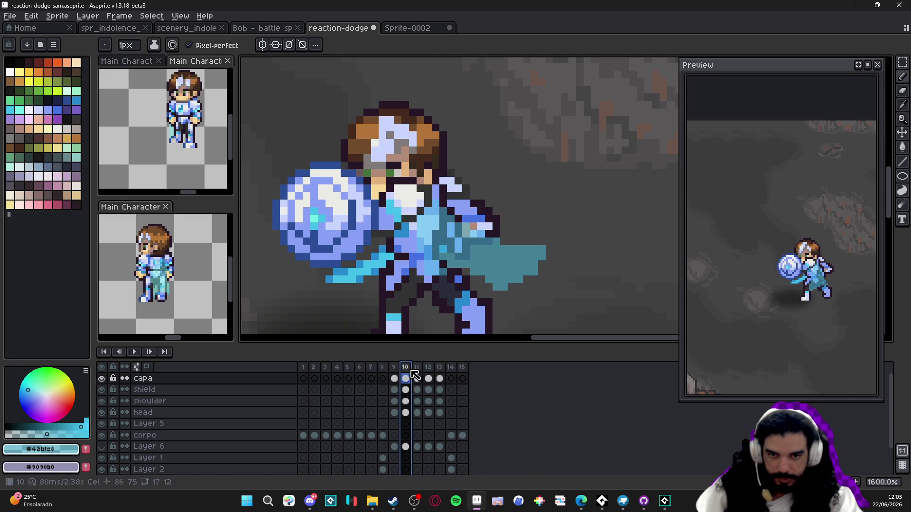
click(416, 375)
click(432, 372)
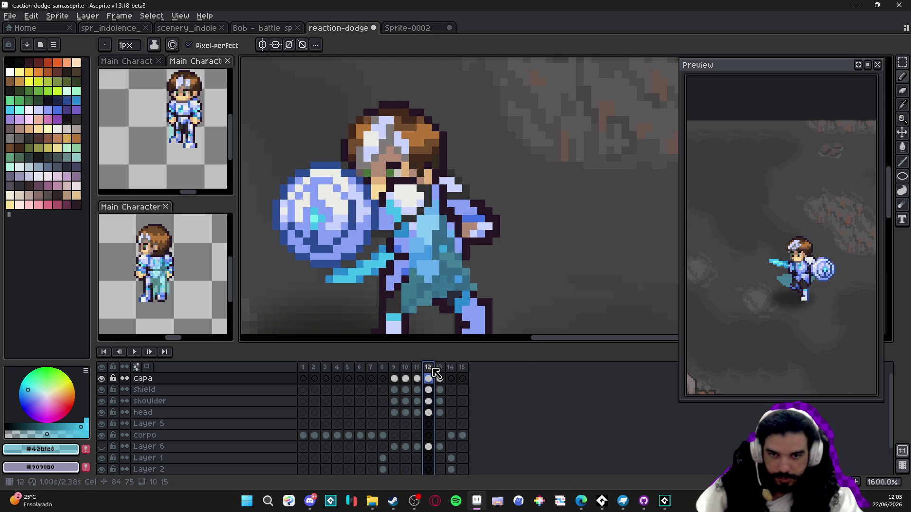
double_click(432, 369)
key(Return)
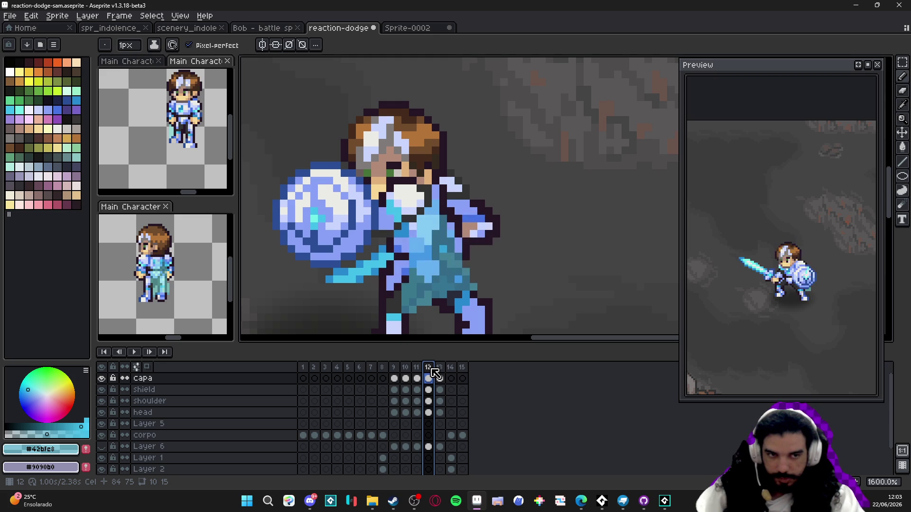
click(440, 378)
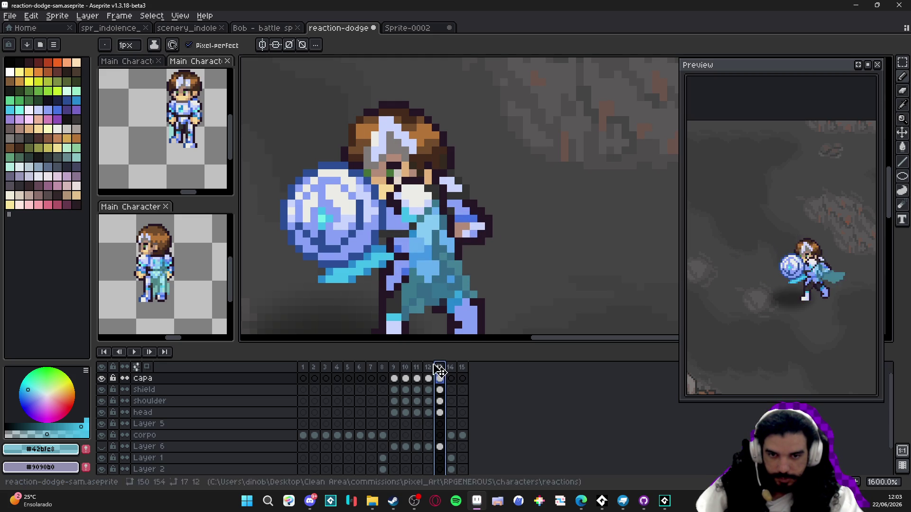
click(429, 378)
click(440, 369)
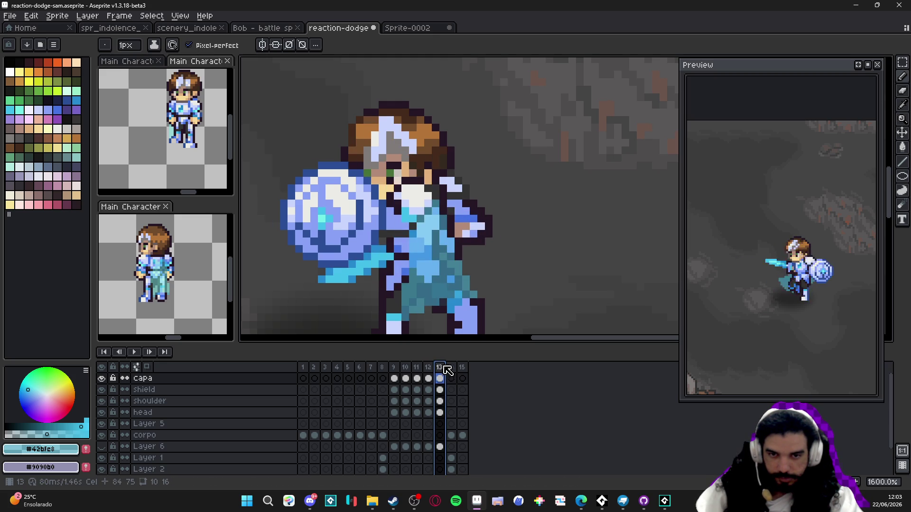
click(432, 366)
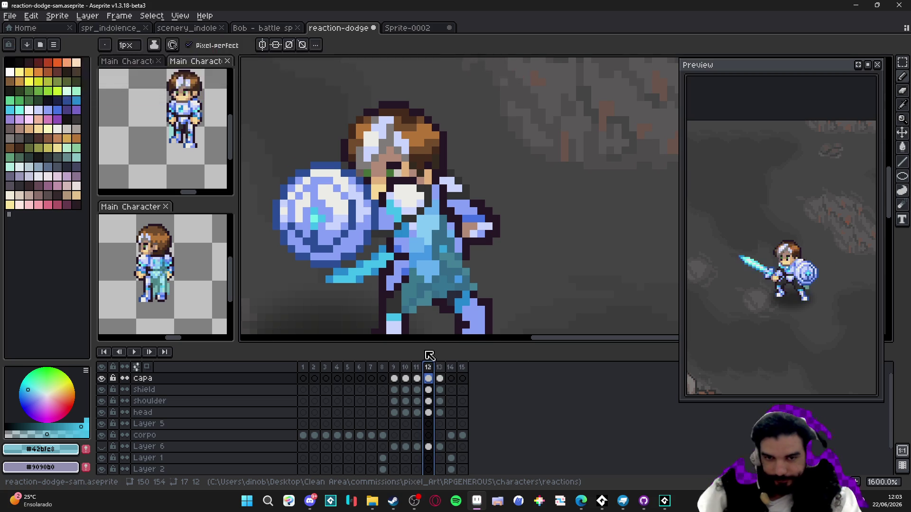
Flip between frames 11 to 14 to compare the poses, leaving frame 12's duration unchanged
key(Left)
key(minus)
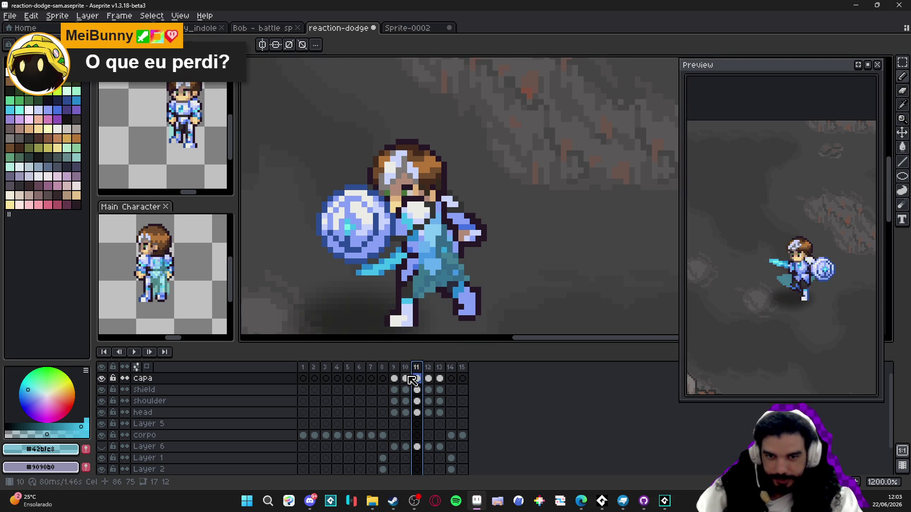
key(Right)
key(Left)
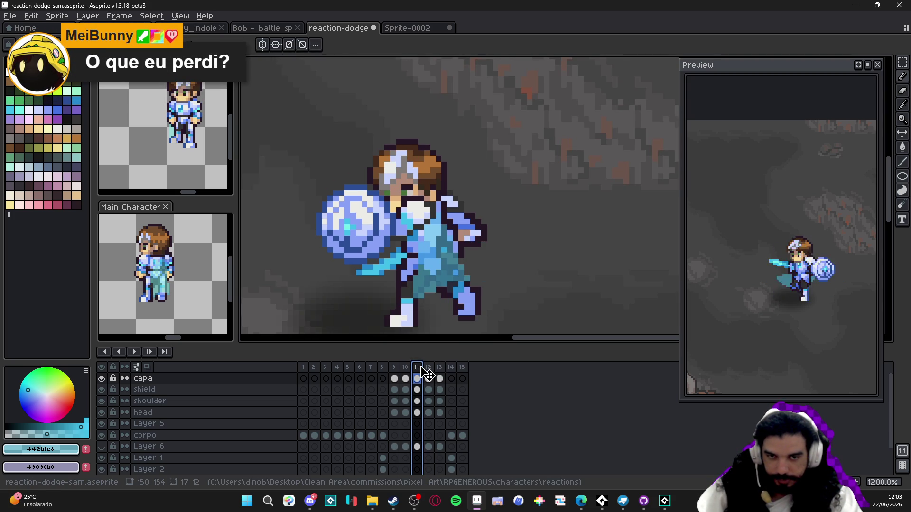
key(Right)
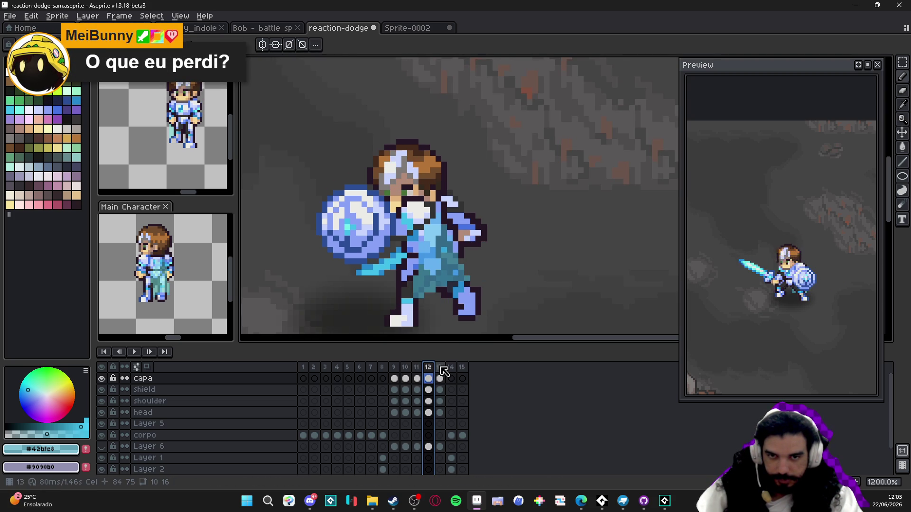
key(Right)
key(Left)
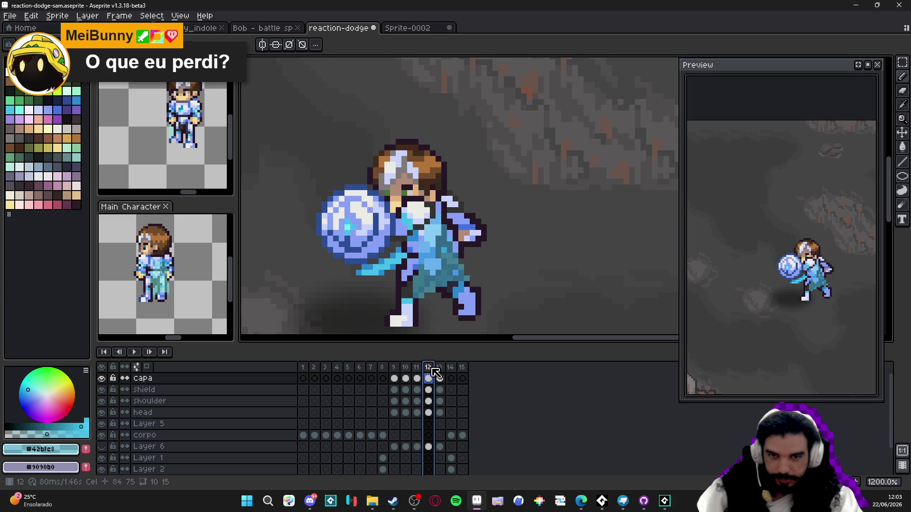
key(Right)
key(Right)
key(Left)
key(Left)
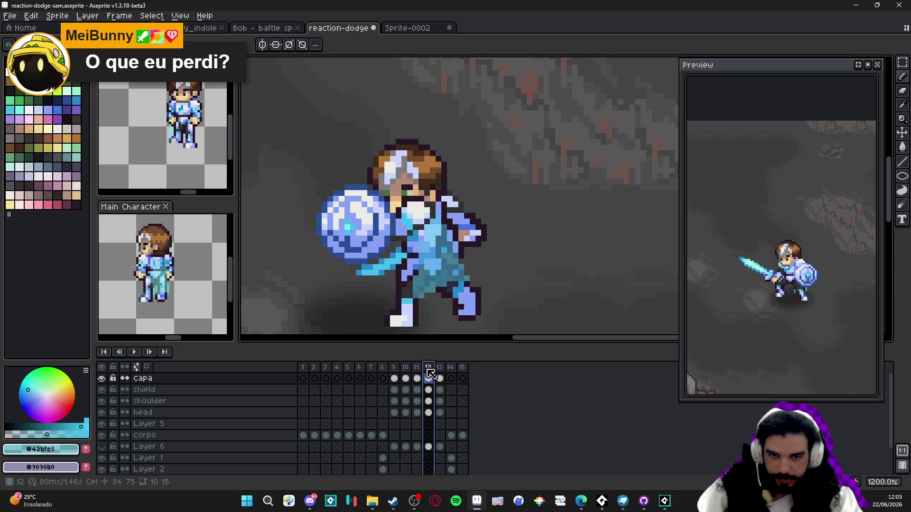
double_click(429, 368)
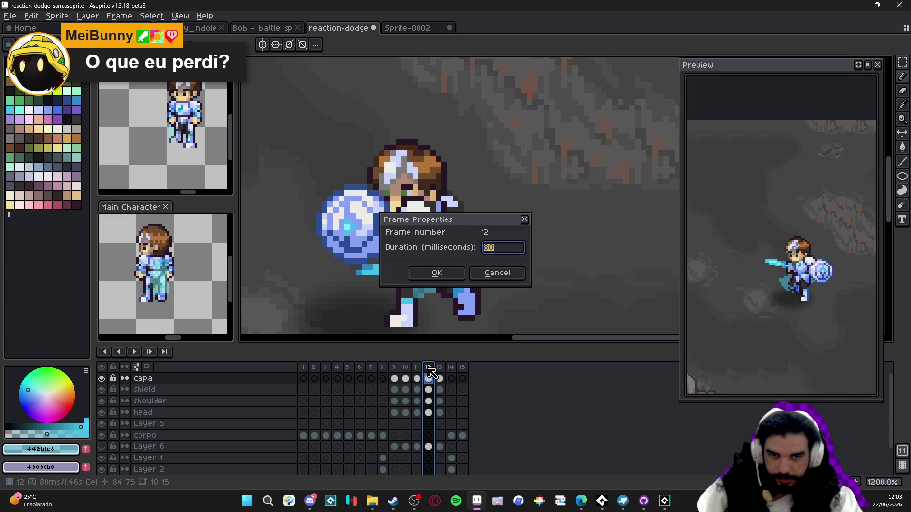
click(497, 274)
Delete the cape drawing from the capa cel on frame 13
click(440, 376)
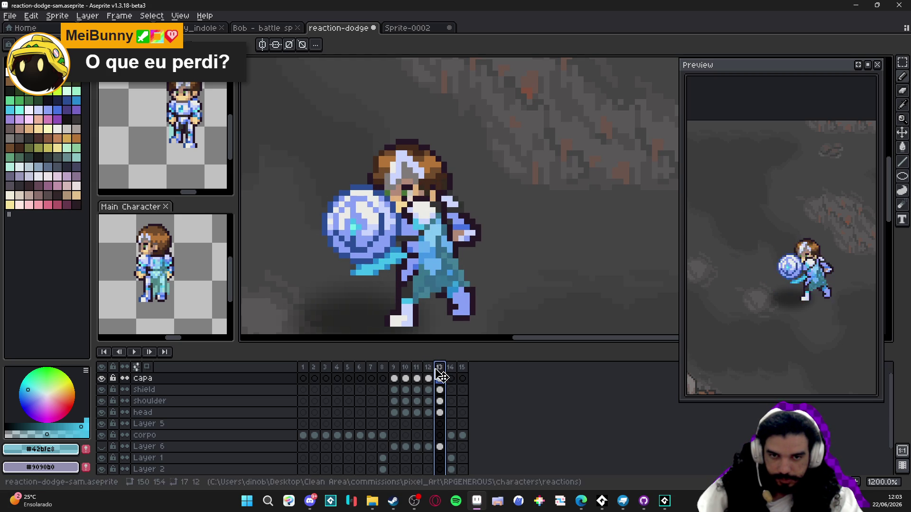
click(428, 369)
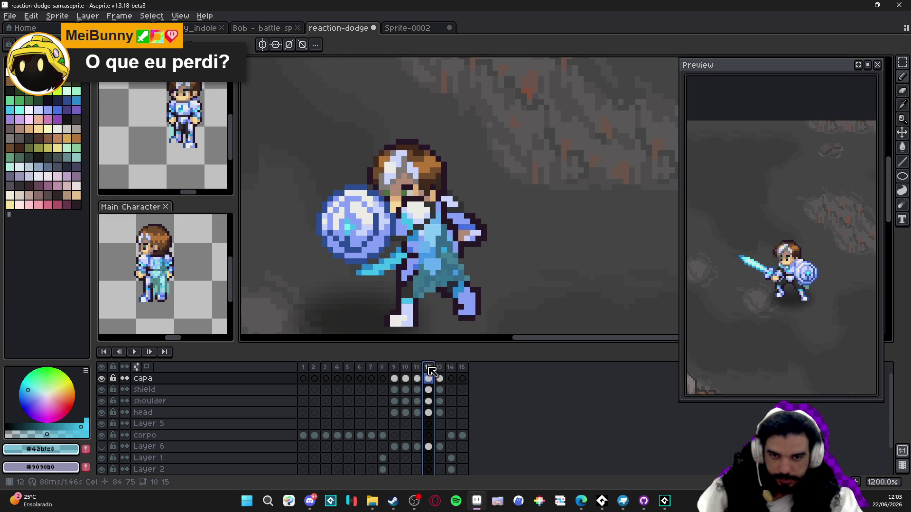
click(440, 368)
click(440, 378)
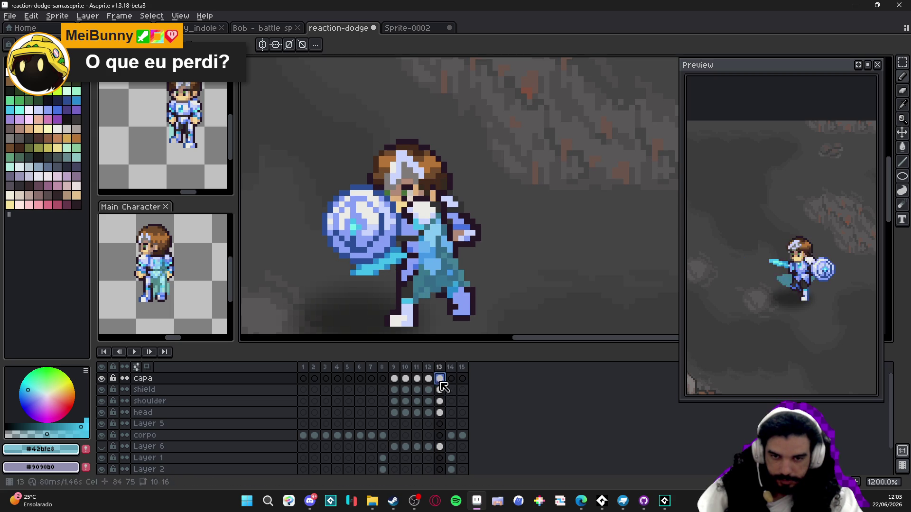
click(434, 385)
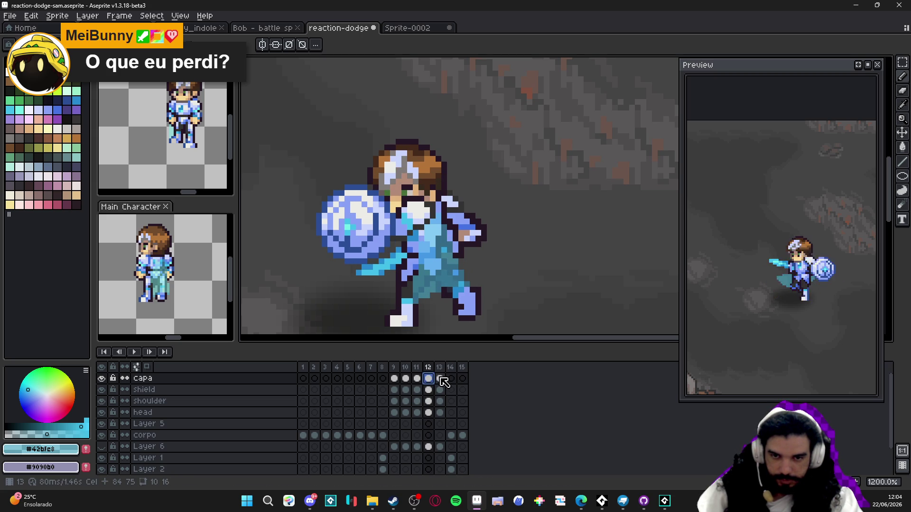
click(441, 380)
key(Delete)
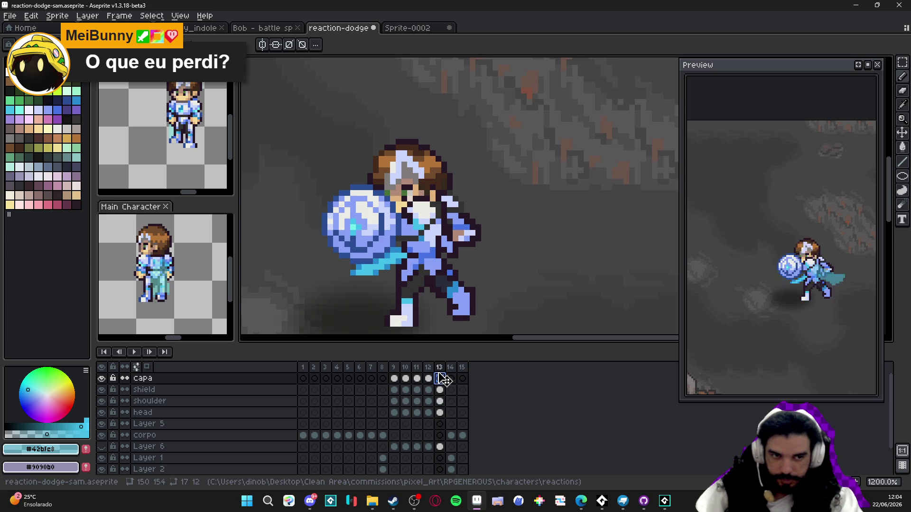
Insert a new frame 13 after frame 12 with a 1000 ms duration
click(417, 378)
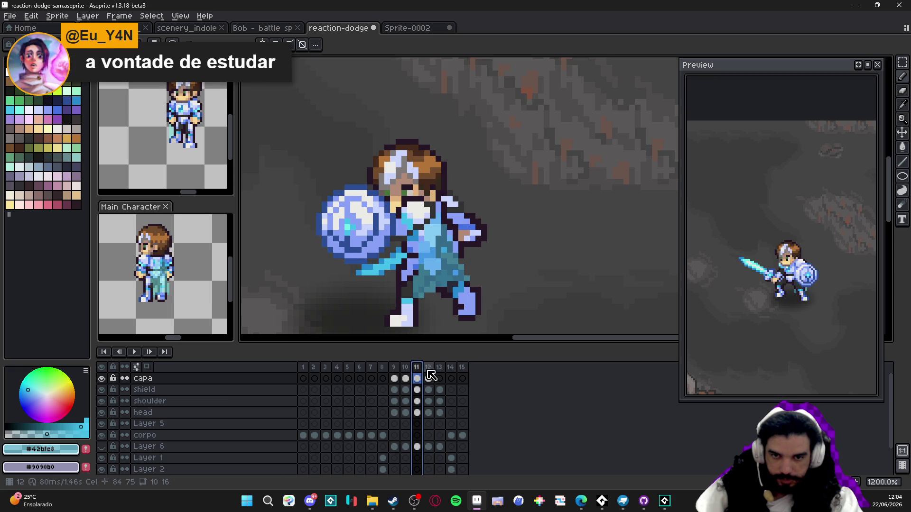
click(428, 376)
key(alt+n)
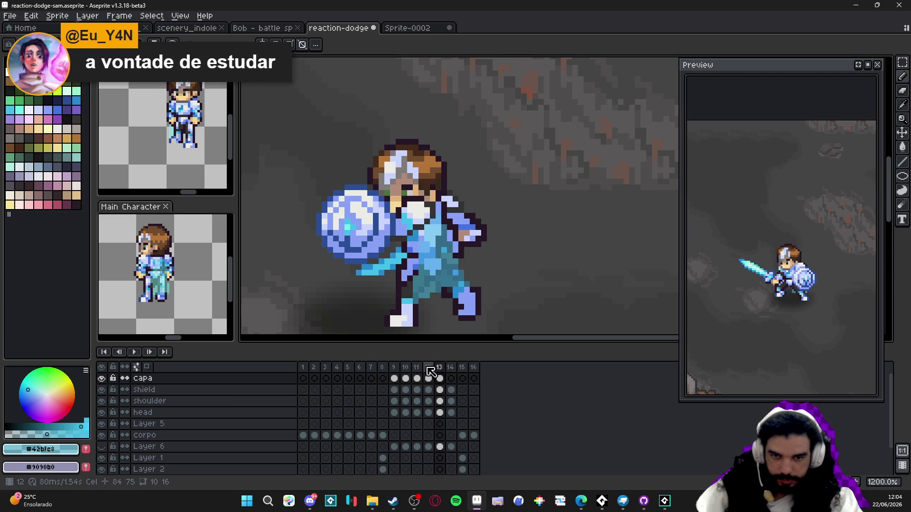
double_click(444, 370)
text(1000)
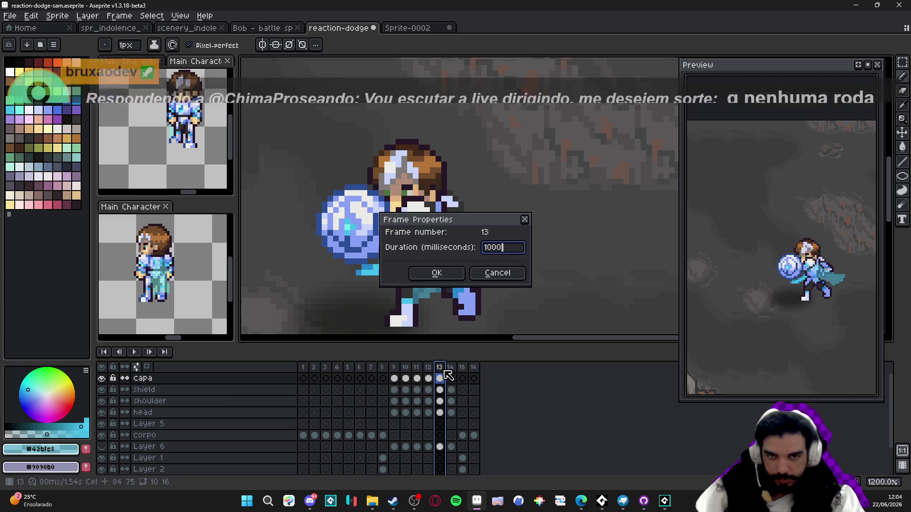
key(Return)
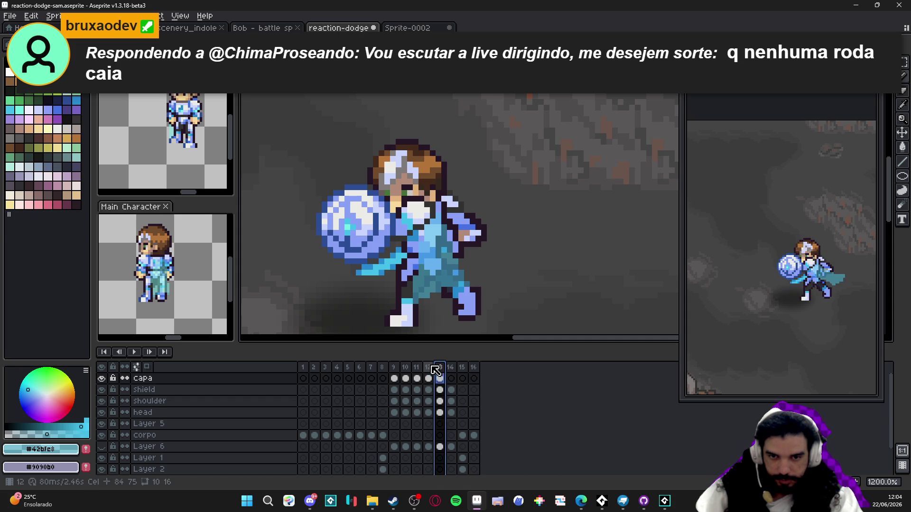
click(453, 369)
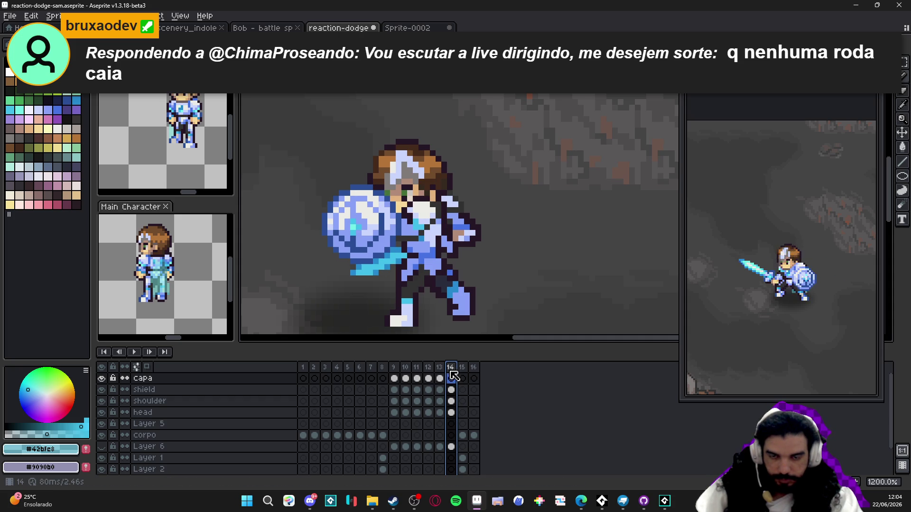
key(Left)
key(Left)
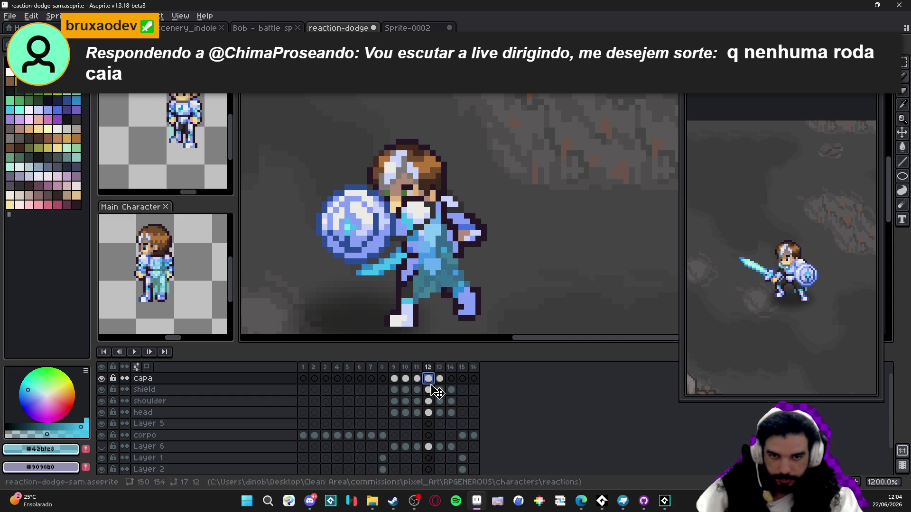
click(451, 380)
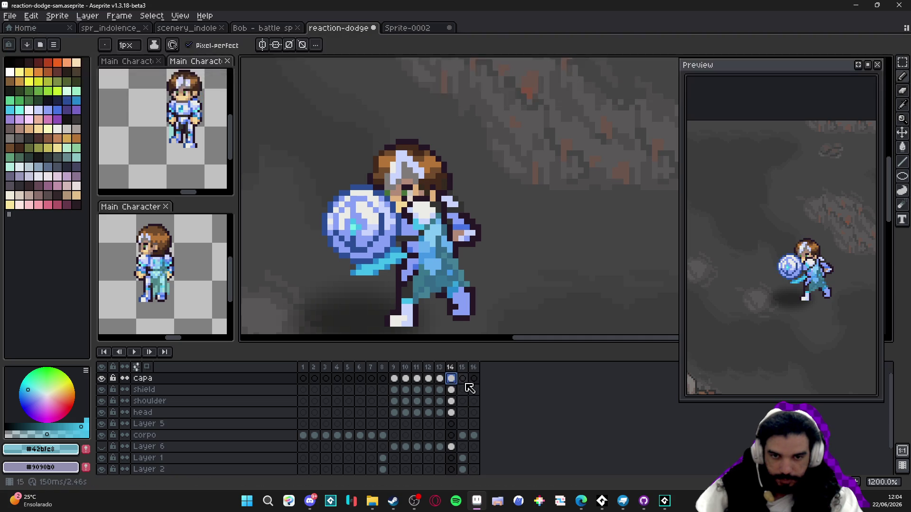
On frame 15, erase the teal cape behind the legs on Layer 2 and clear leftover pixels
key(Right)
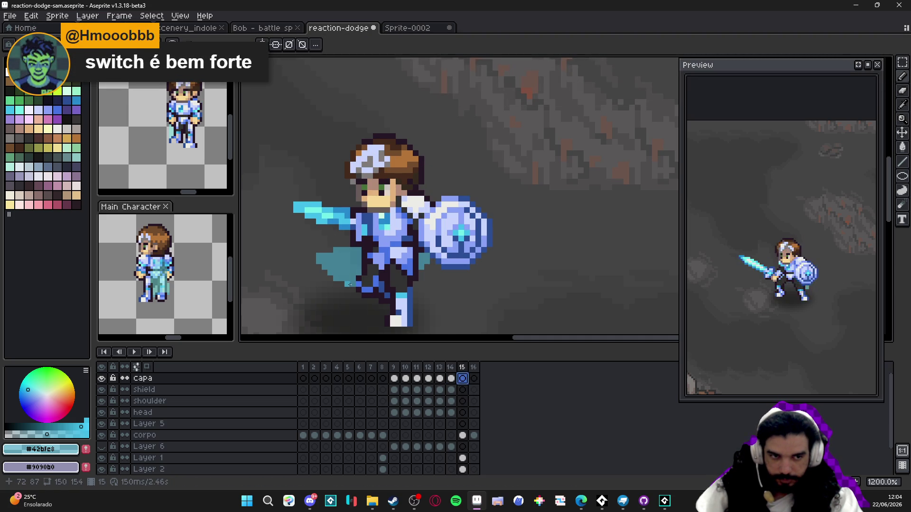
ctrl+click(350, 276)
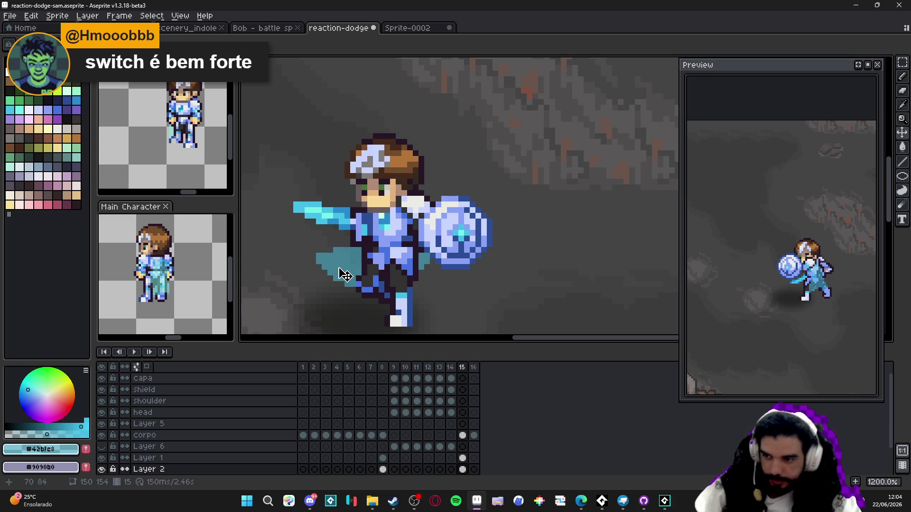
key(e)
mouse_move(337, 267)
mouse_down()
mouse_move(326, 261)
mouse_move(380, 277)
mouse_move(330, 280)
mouse_up()
key(v)
ctrl+click(332, 277)
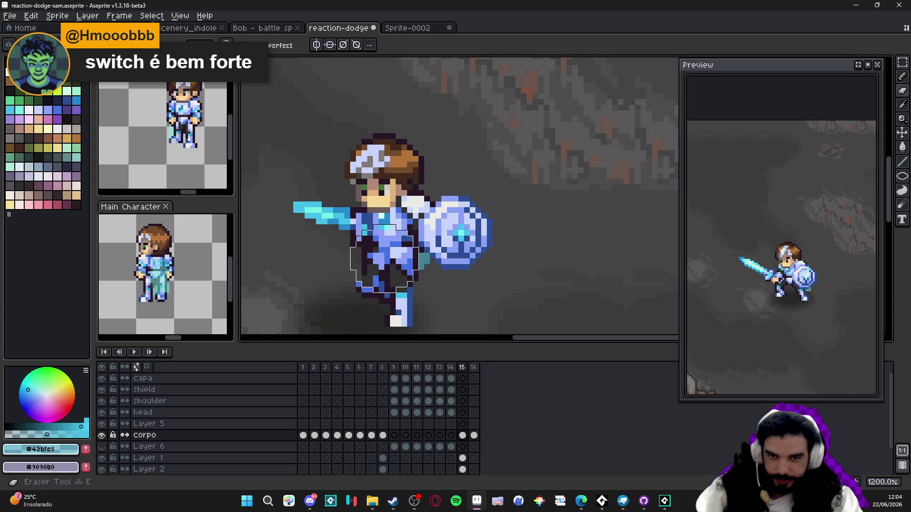
ctrl+click(426, 272)
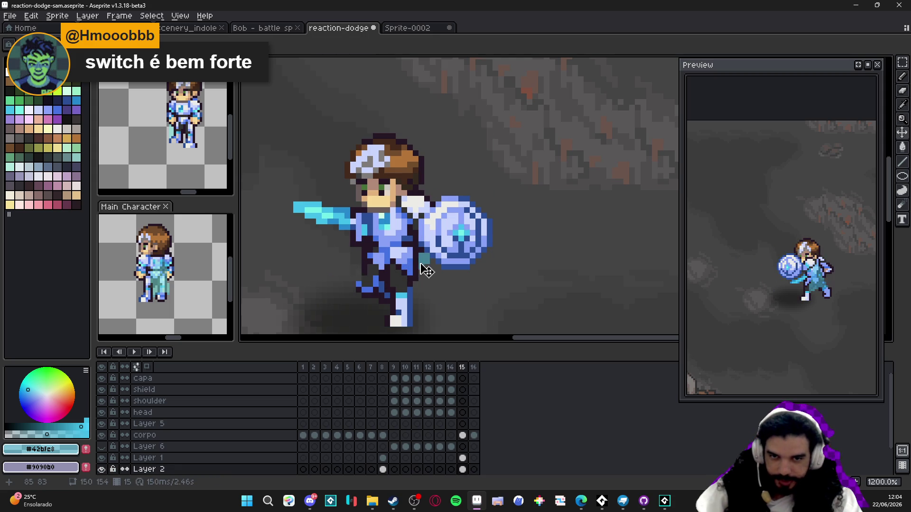
click(104, 470)
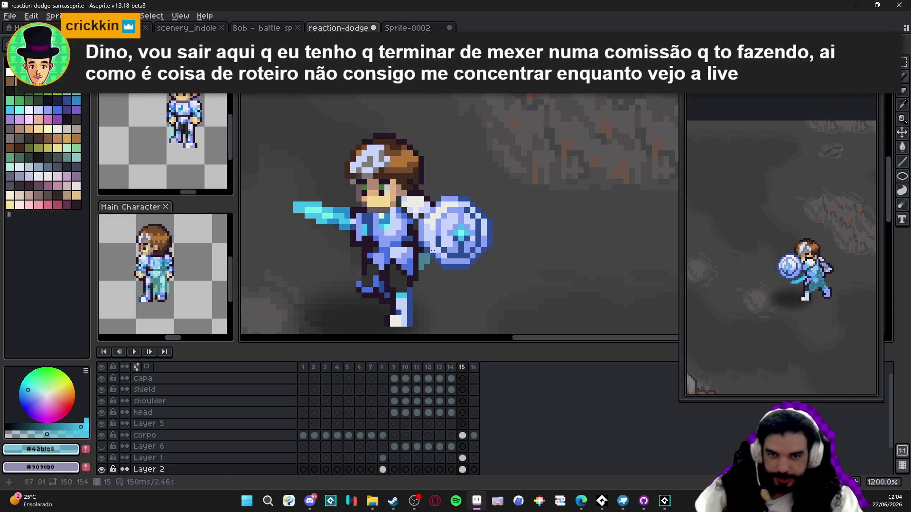
key(Delete)
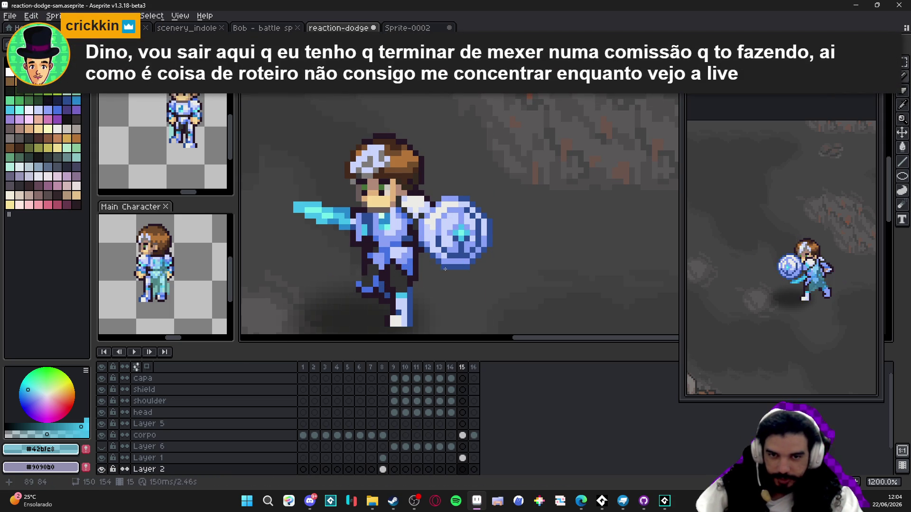
Draw a thin, bent teal cape strand down from the shield edge
click(450, 273)
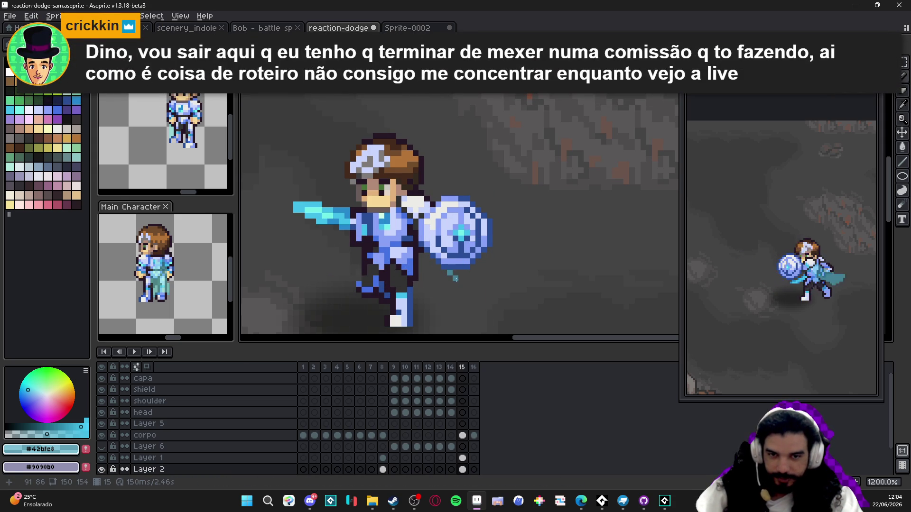
key(ctrl+z)
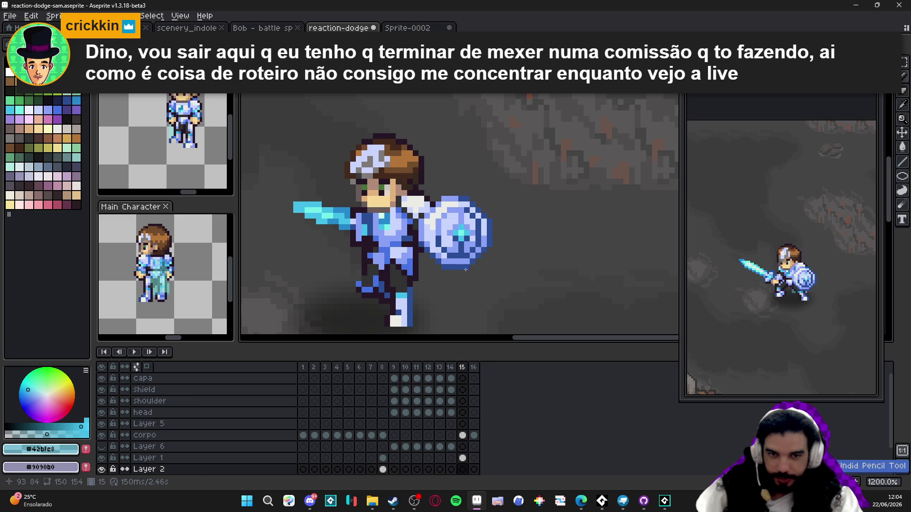
drag(456, 274, 414, 285)
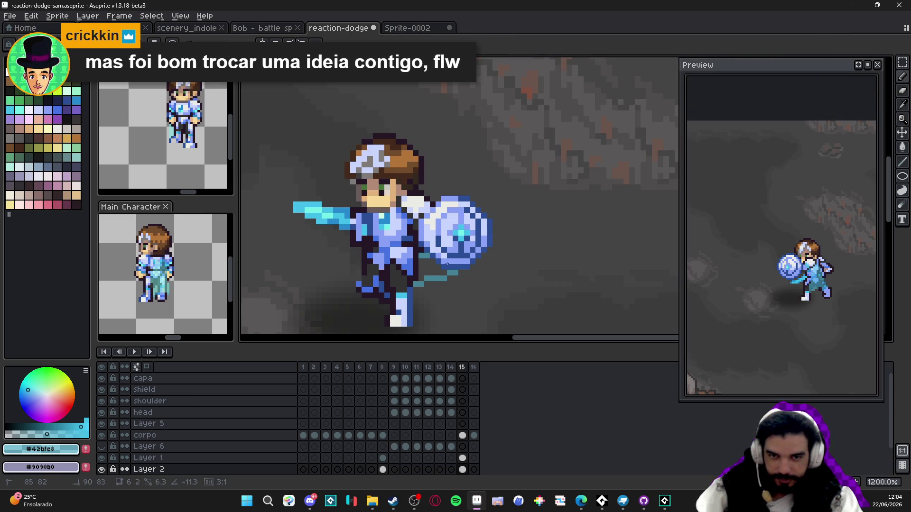
mouse_move(447, 264)
mouse_down()
mouse_move(425, 261)
mouse_move(422, 278)
mouse_up()
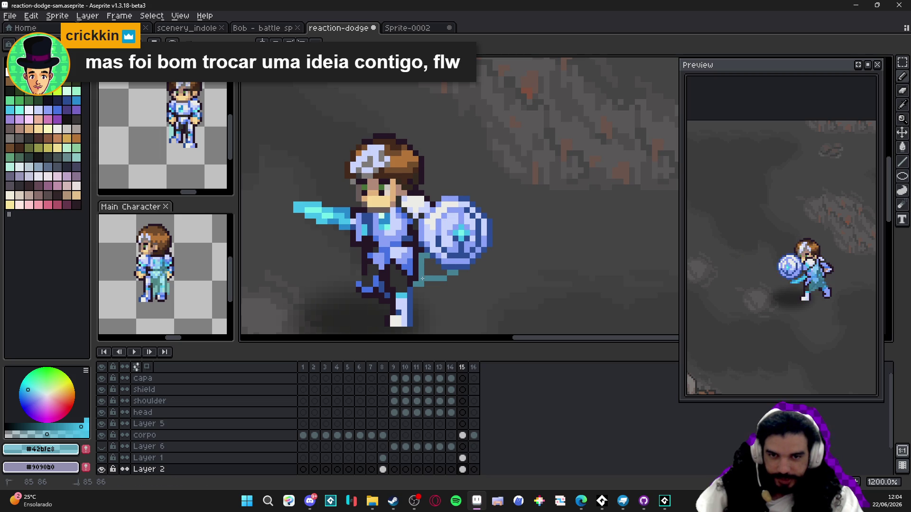
key(g)
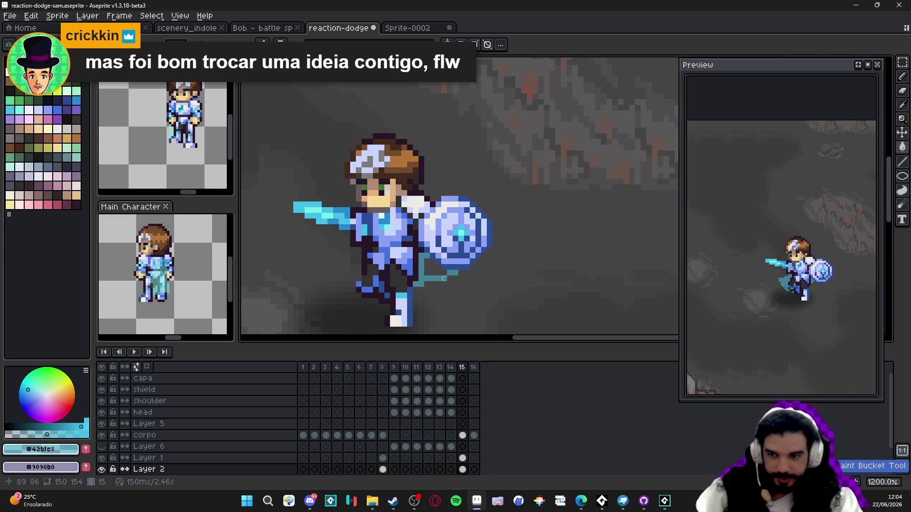
key(m)
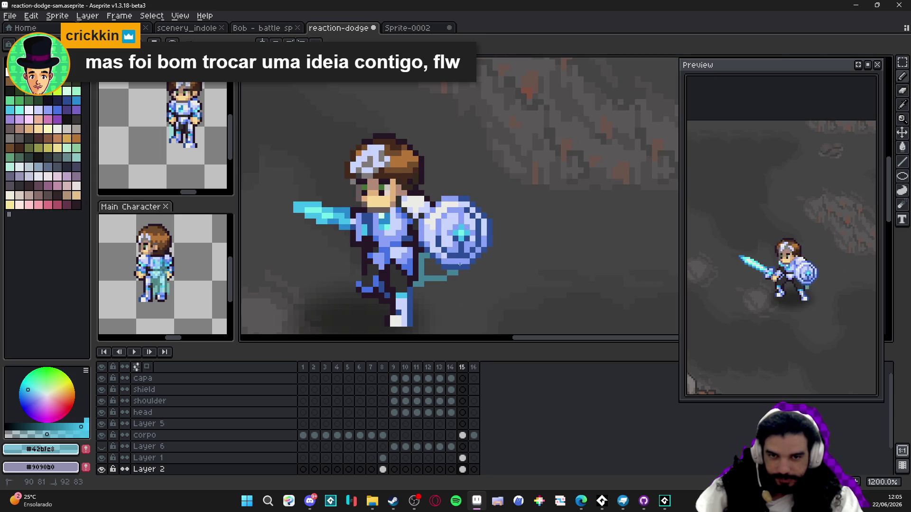
key(b)
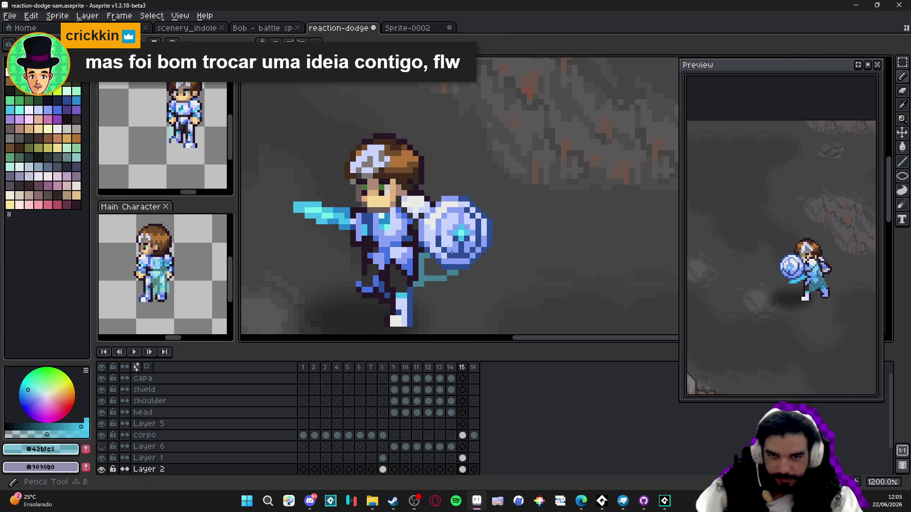
scroll(453, 254, down, 2)
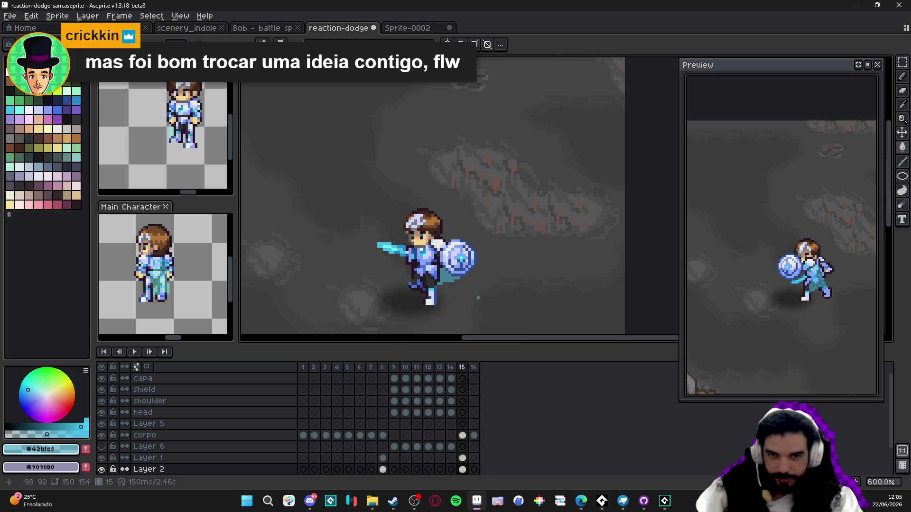
On frame 16, erase the stray teal cape pixels from the corpo layer and save the sprite
click(463, 367)
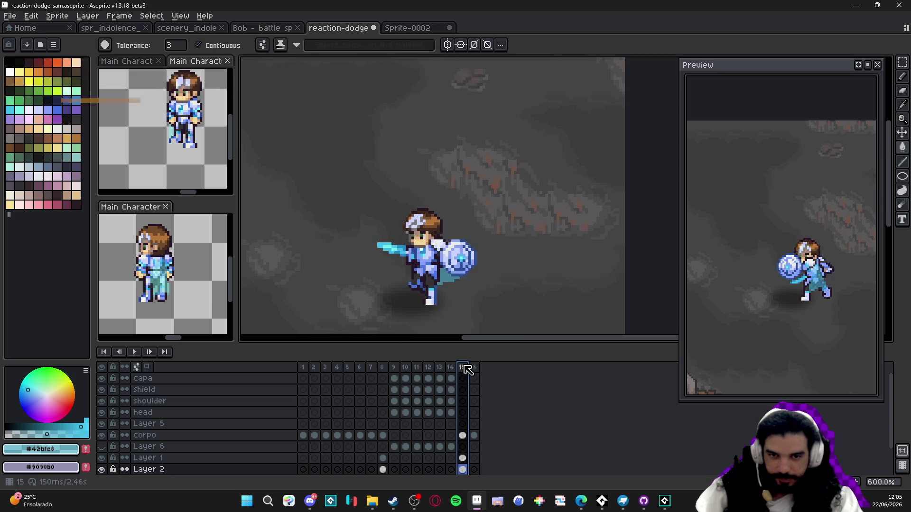
click(473, 368)
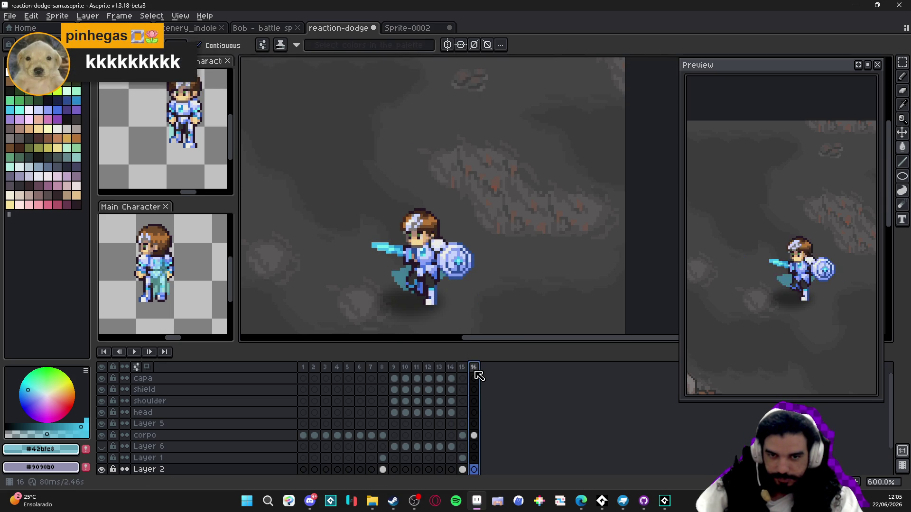
scroll(438, 289, up, 4)
key(e)
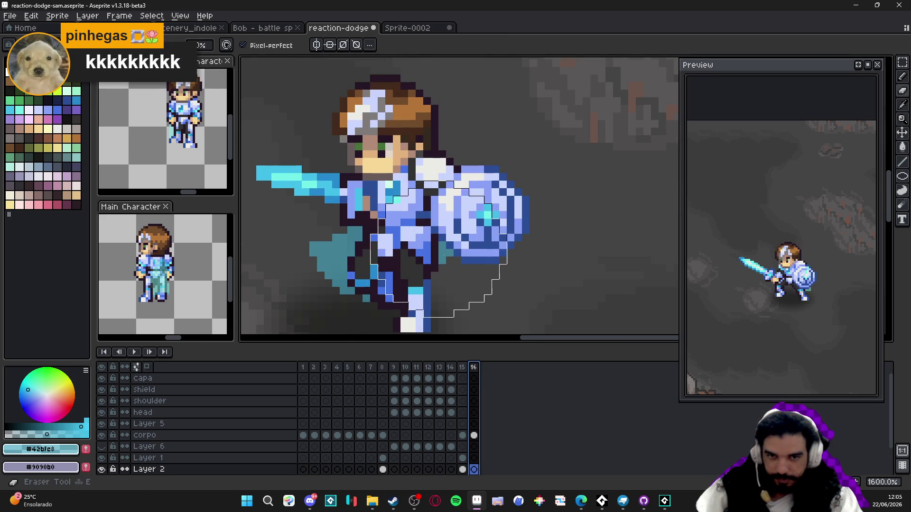
key(ctrl+d)
key(v)
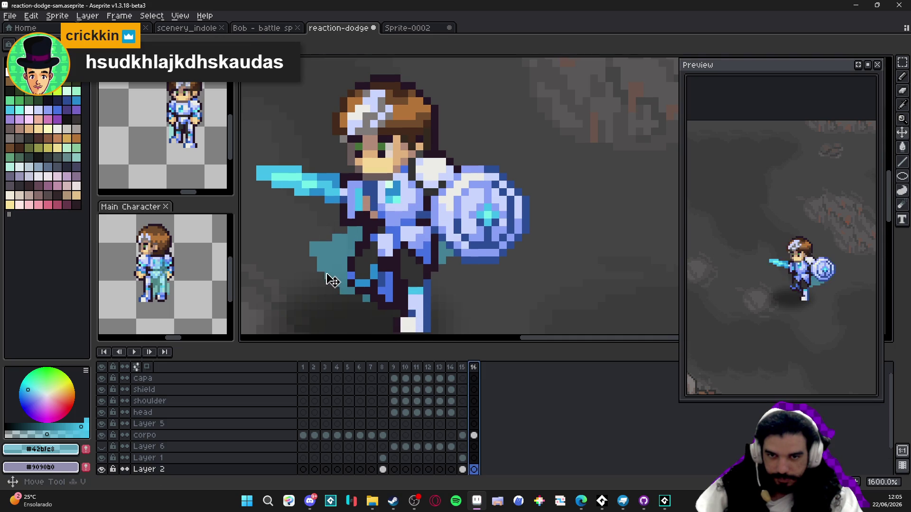
key(e)
ctrl+click(317, 272)
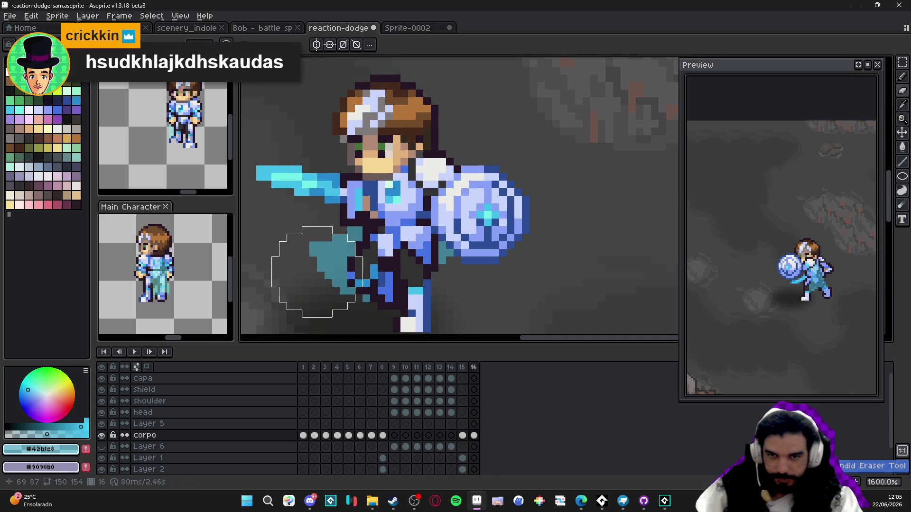
key(minus)
key(minus)
key(minus)
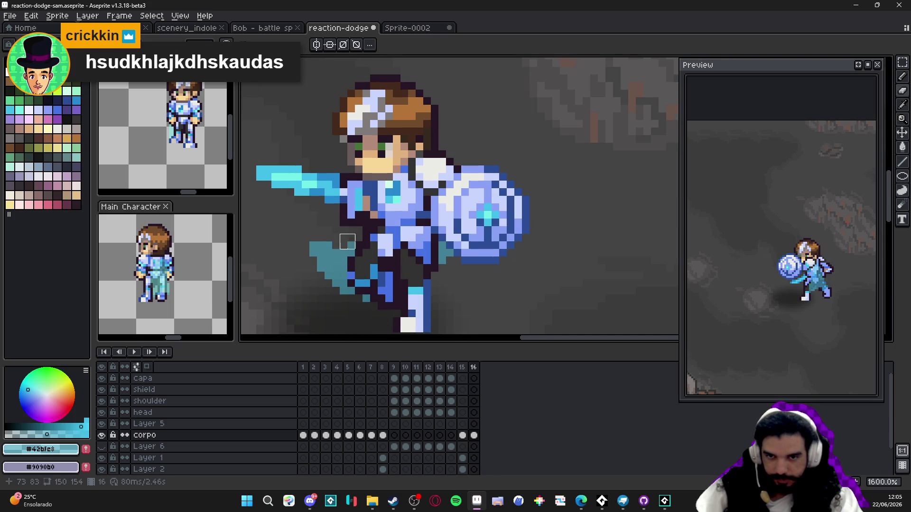
mouse_move(347, 241)
mouse_down()
mouse_move(315, 251)
mouse_move(339, 272)
mouse_move(322, 280)
mouse_move(362, 302)
mouse_up()
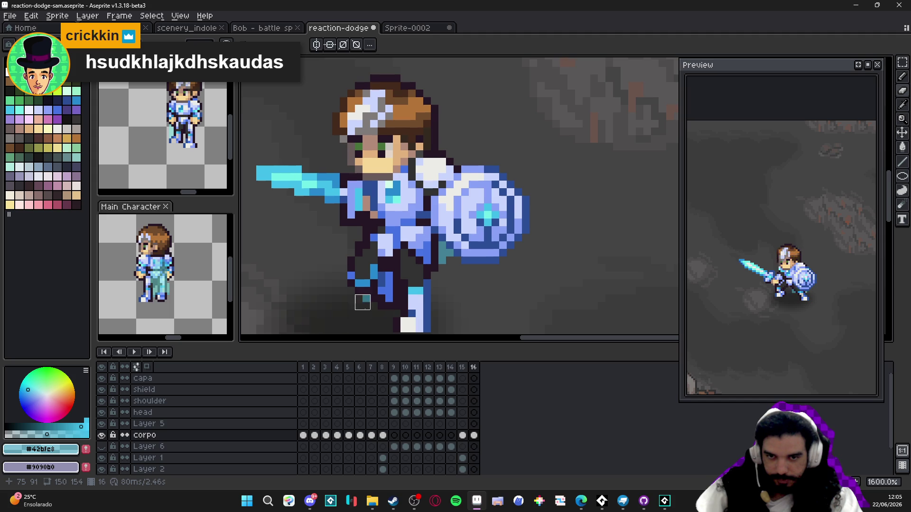
key(ctrl+s)
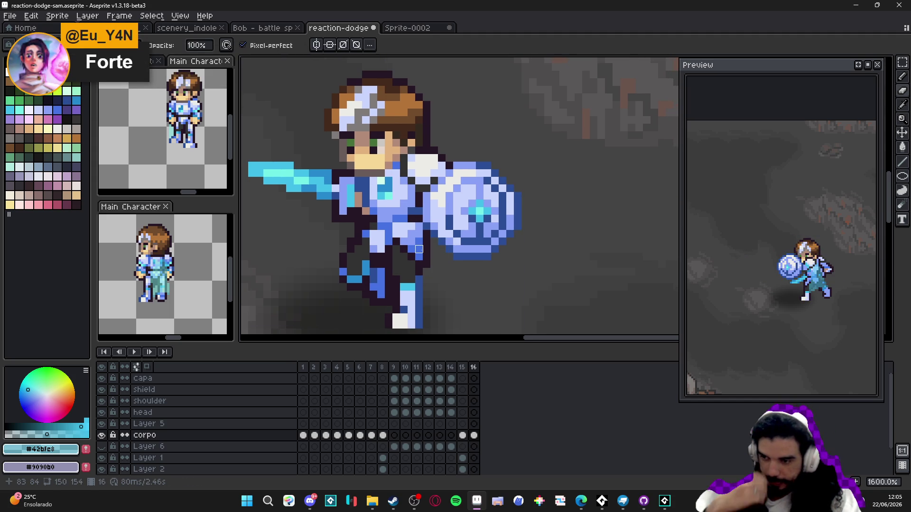
Paint teal cape pixels beneath the shield on frame 16's capa cel
click(474, 378)
key(b)
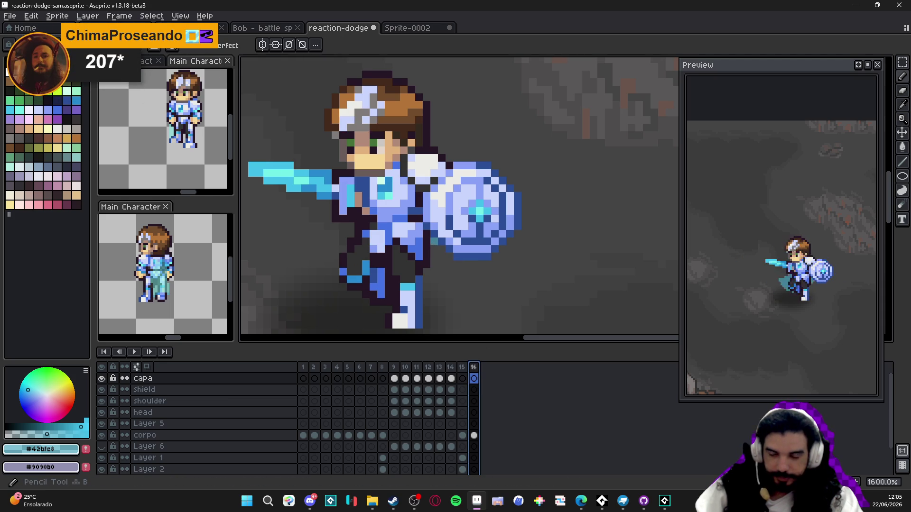
click(433, 252)
click(350, 227)
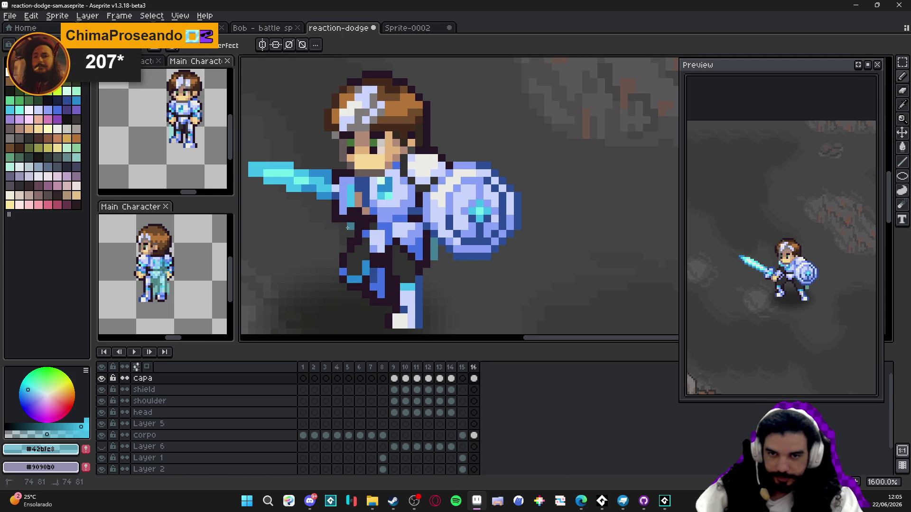
key(ctrl+z)
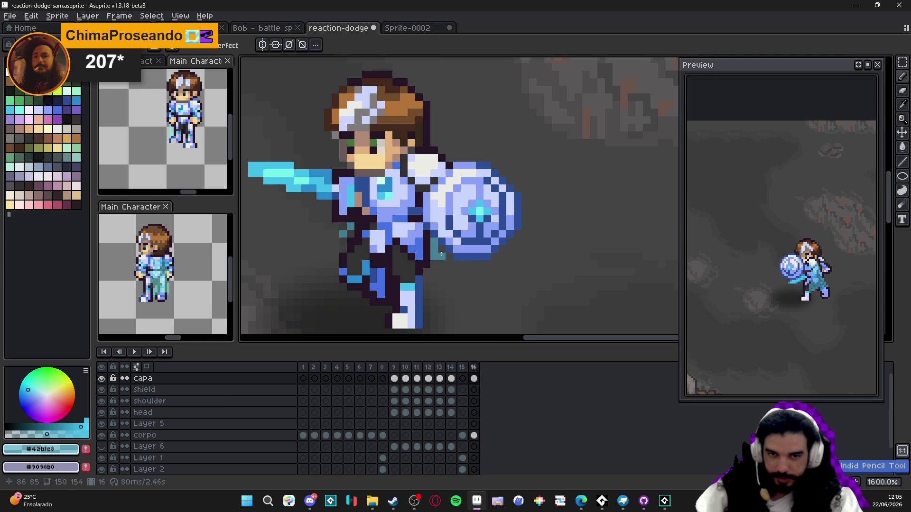
click(442, 269)
click(433, 272)
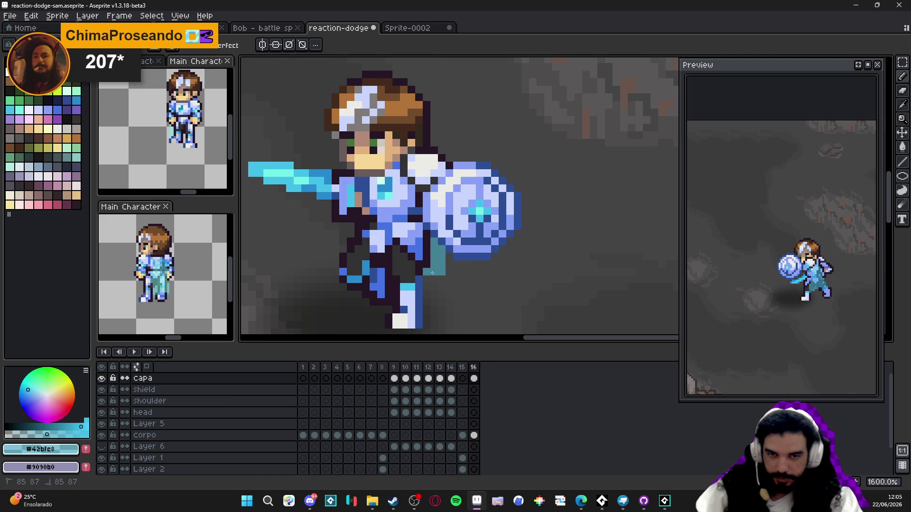
click(442, 279)
click(435, 281)
click(432, 294)
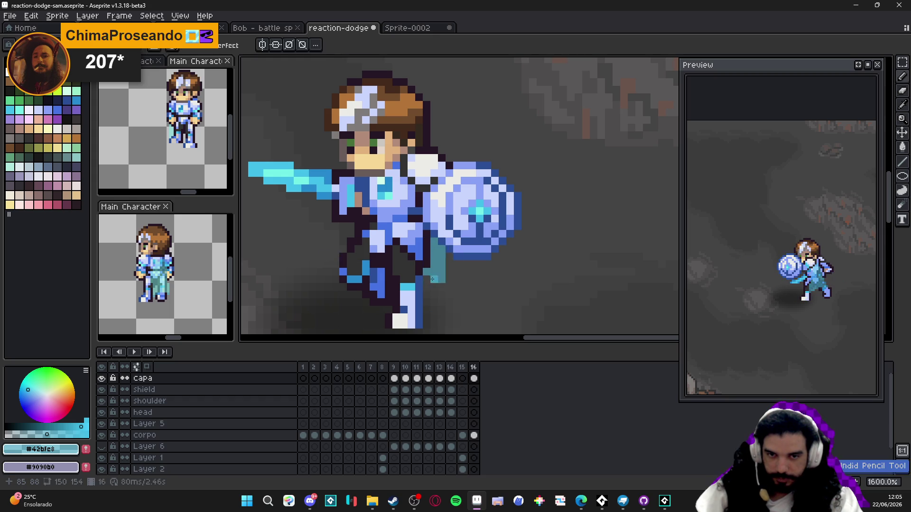
scroll(433, 285, down, 3)
Compare frames 15 and 16, settle on frame 15, and save the sprite
click(464, 378)
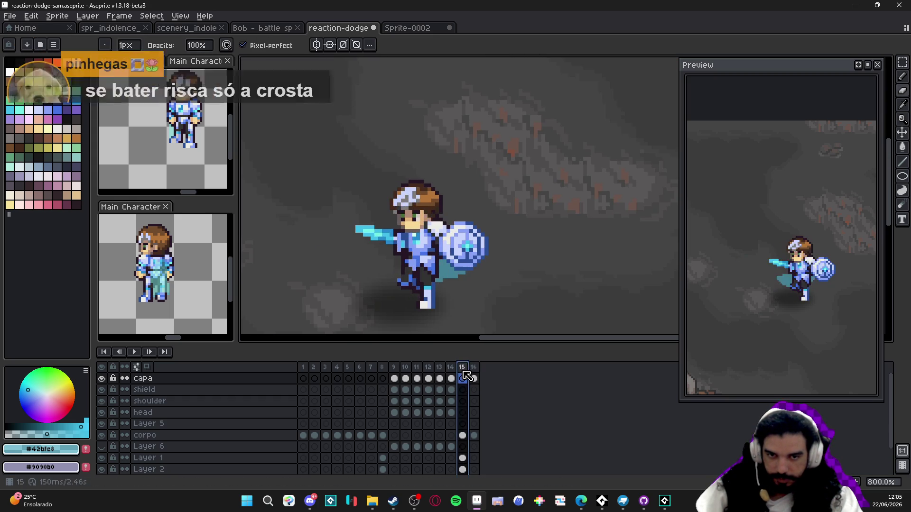
click(473, 378)
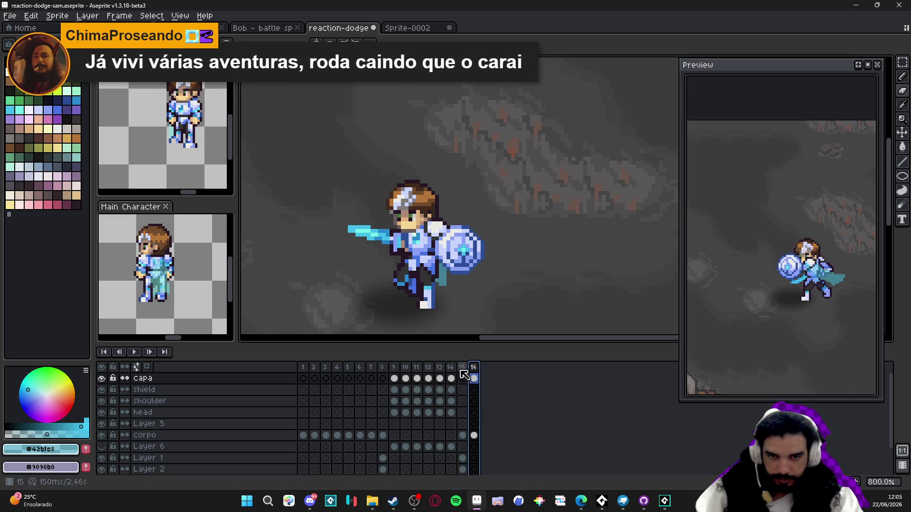
click(462, 367)
scroll(456, 286, up, 3)
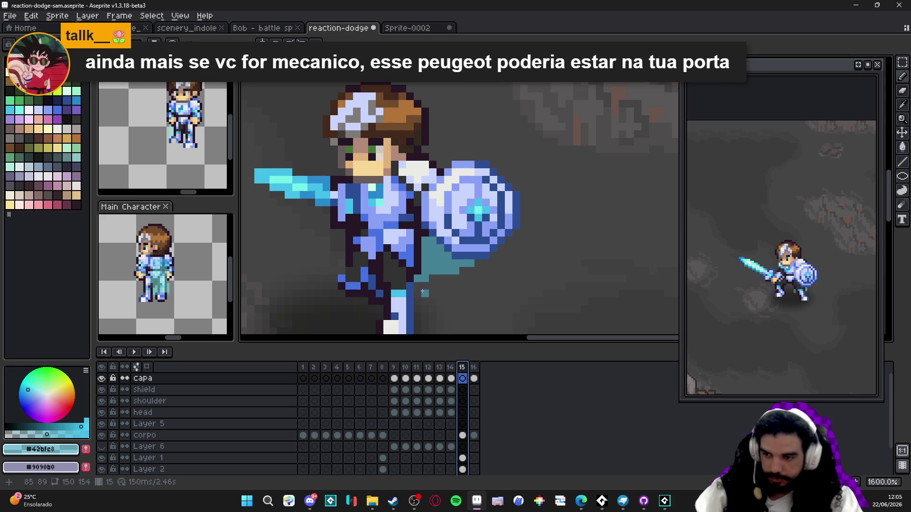
key(ctrl+s)
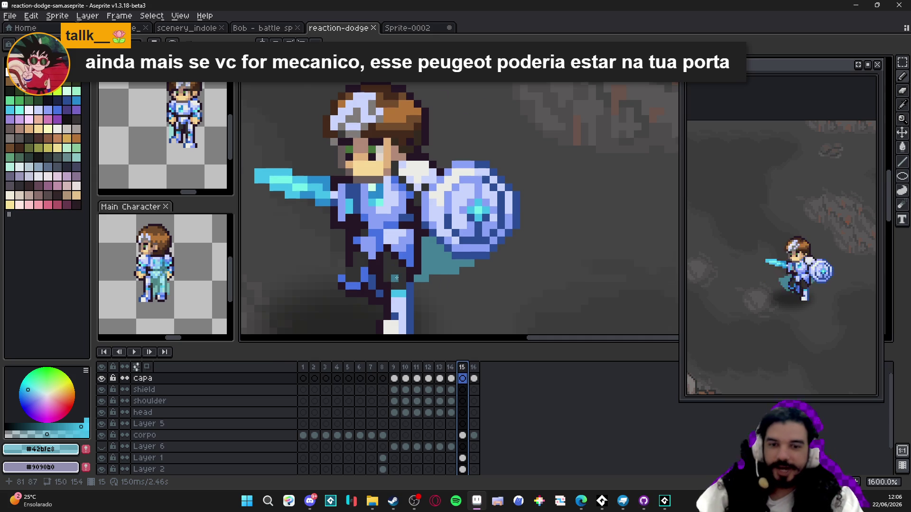
Erase the stray teal pixels and column under the shield on Layer 2, then view frame 13
scroll(396, 277, up, 1)
click(390, 278)
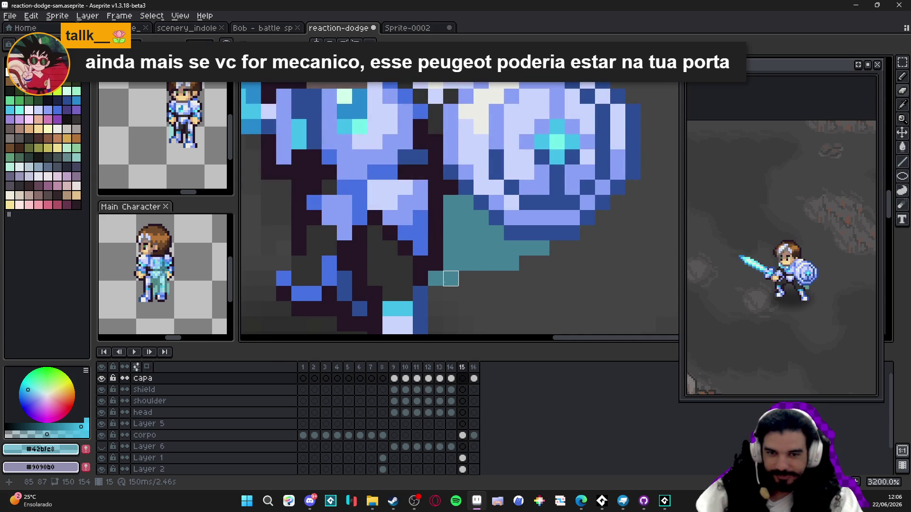
ctrl+click(439, 285)
click(436, 279)
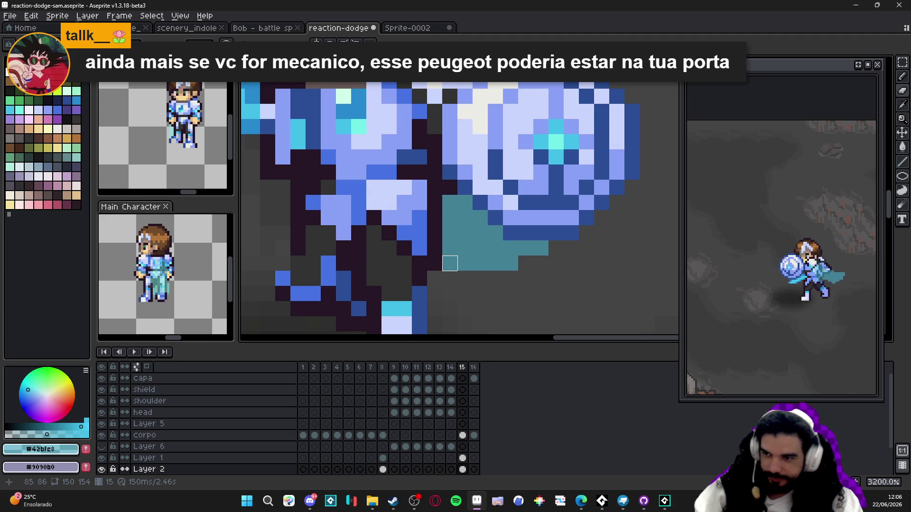
drag(449, 263, 450, 233)
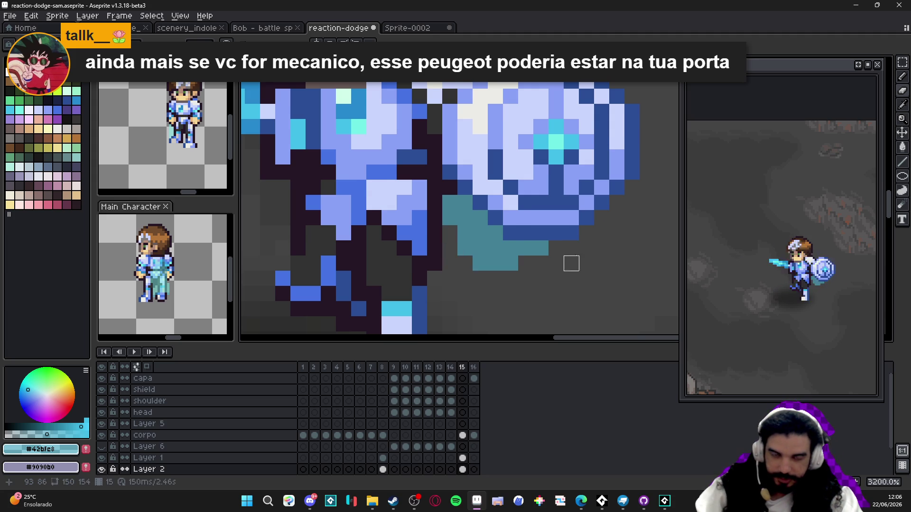
scroll(572, 263, down, 1)
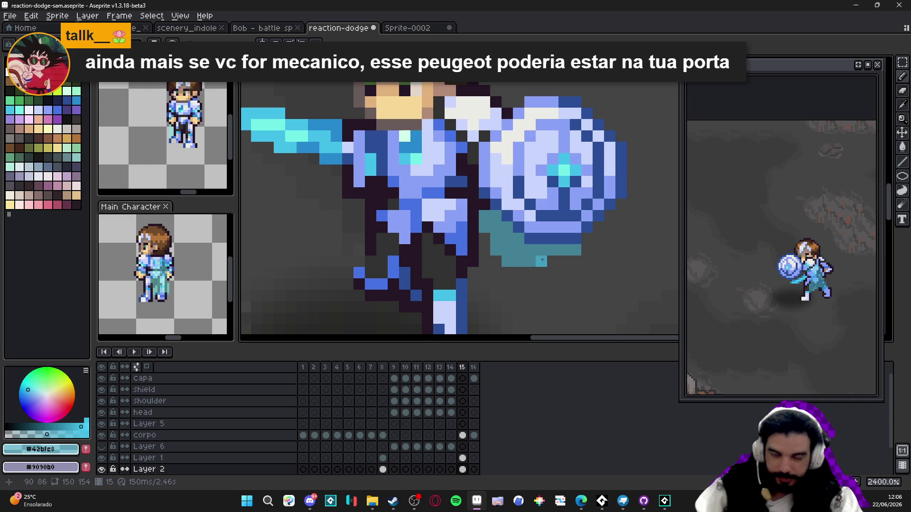
scroll(504, 244, down, 2)
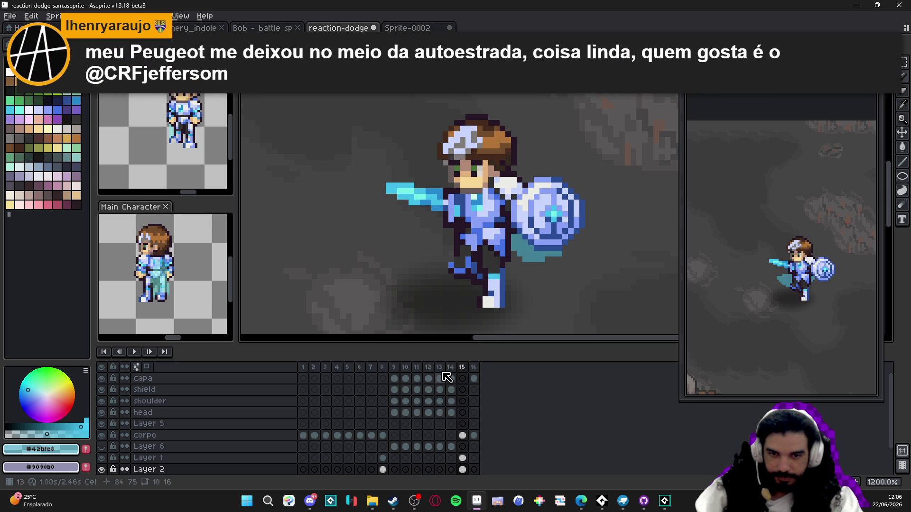
click(441, 369)
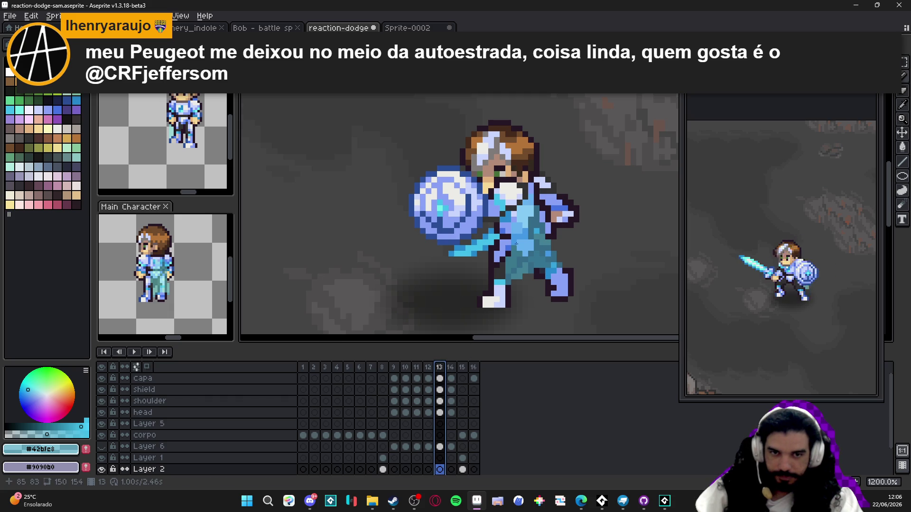
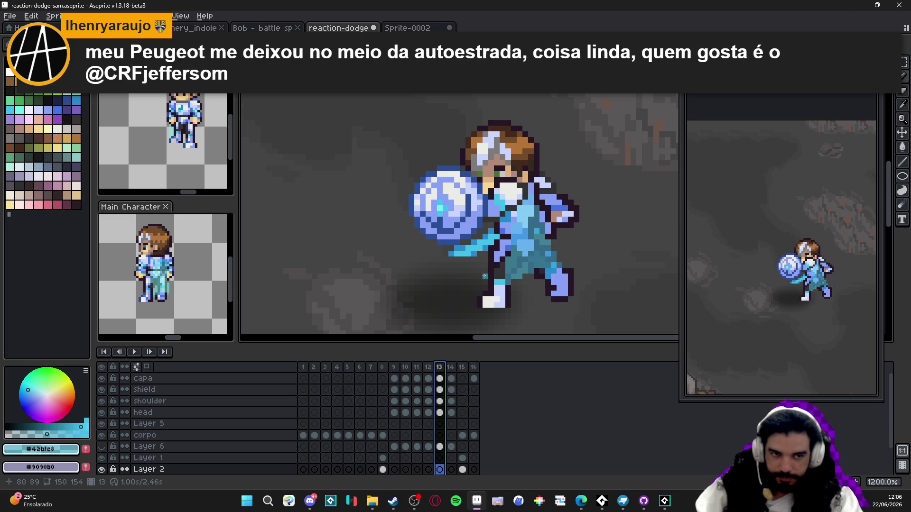
Save the file, then give frame 15 a new duration of 300 in Frame Properties
scroll(484, 276, down, 5)
key(ctrl+s)
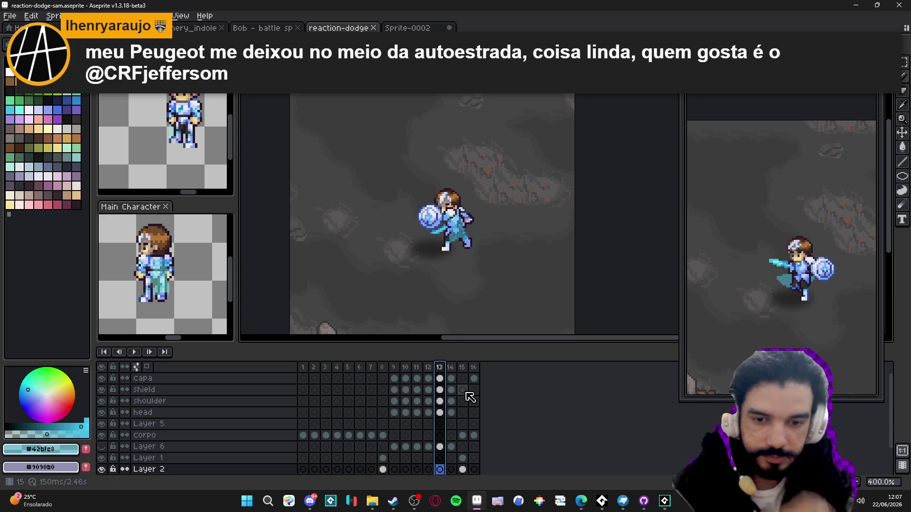
click(452, 367)
click(463, 368)
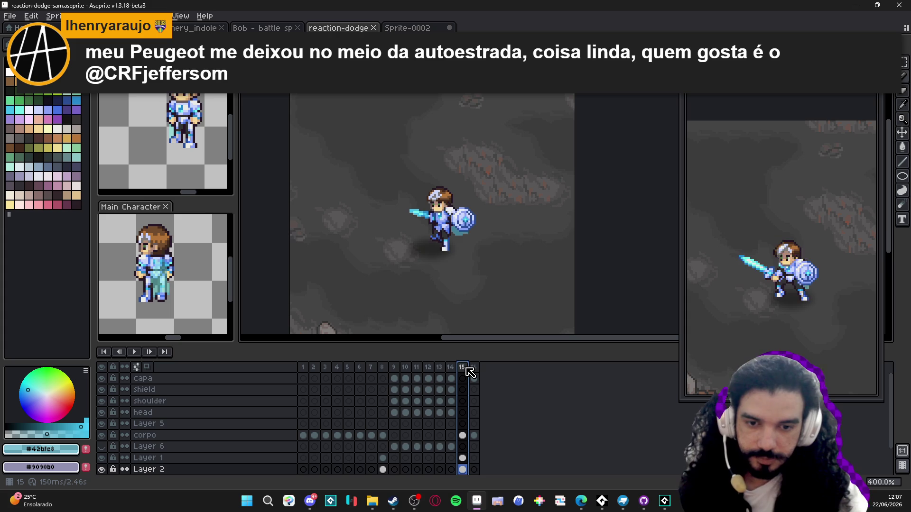
double_click(467, 368)
text(300)
key(Return)
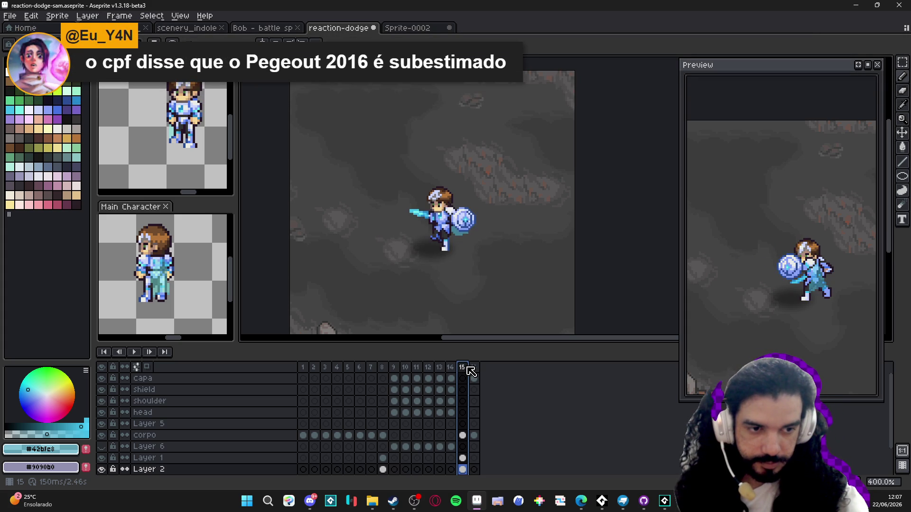
Leave frame 16's properties unchanged and compare the sword and shield poses on frames 14–15
double_click(474, 369)
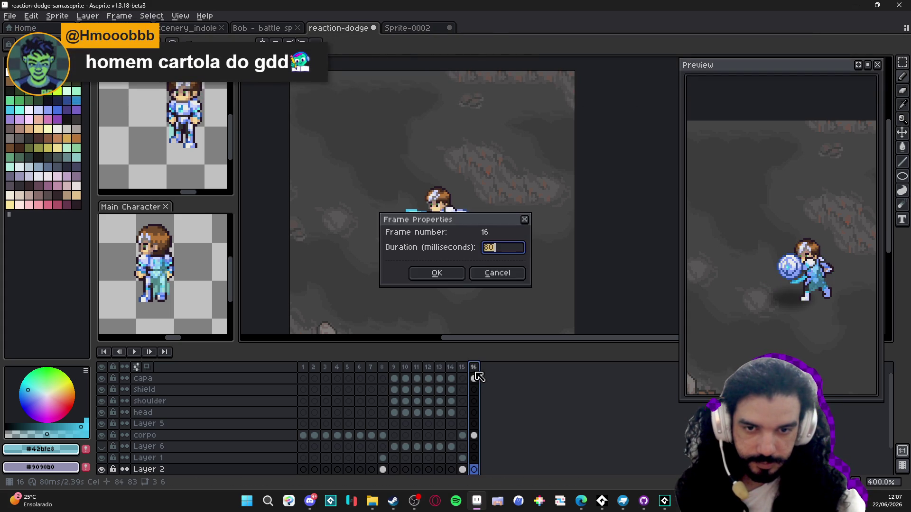
click(501, 276)
click(464, 368)
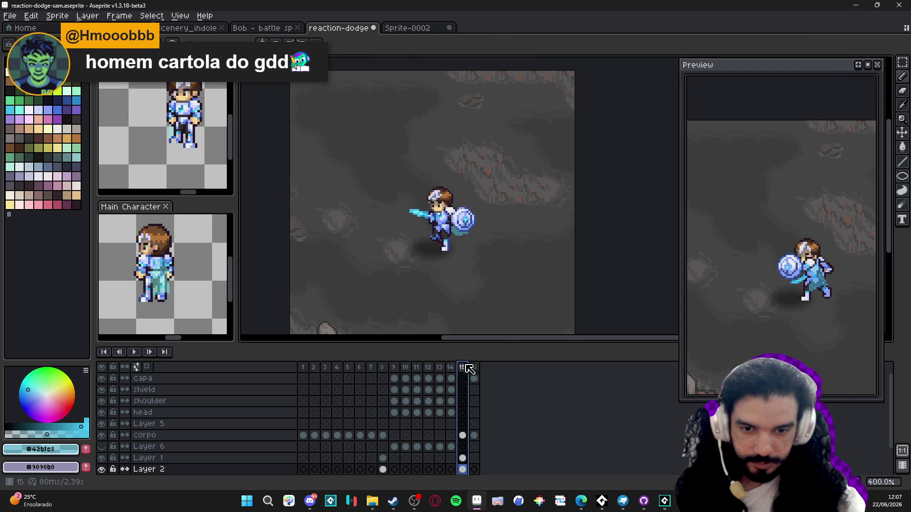
click(451, 368)
click(463, 369)
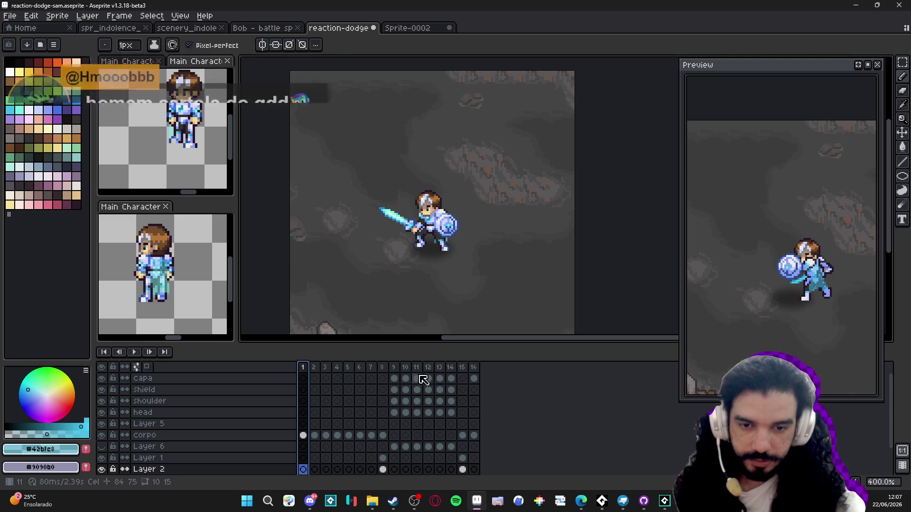
click(440, 372)
click(451, 372)
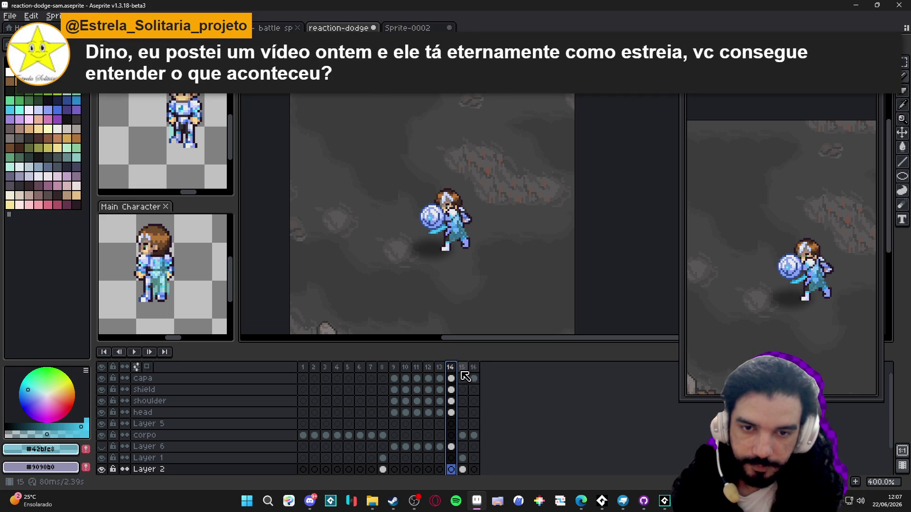
Check the durations of frames 14, 15 and 16 without changing them
double_click(451, 368)
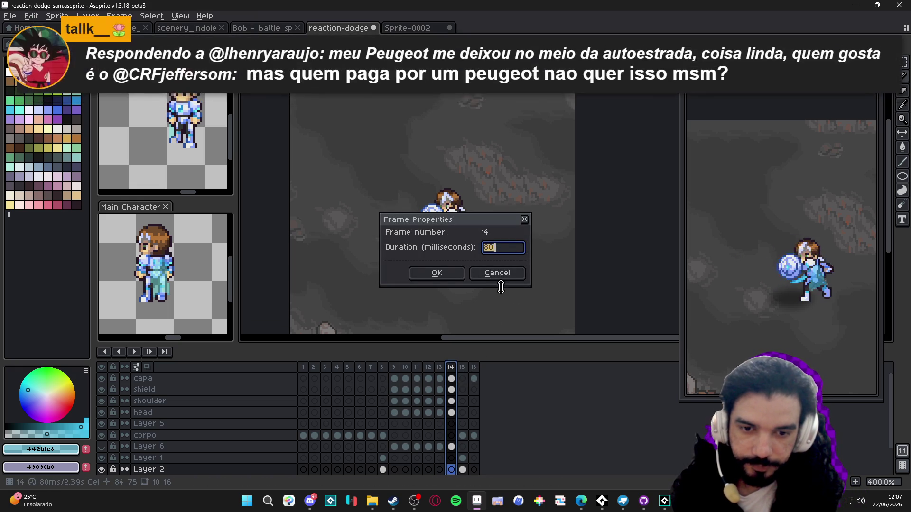
click(497, 273)
click(463, 368)
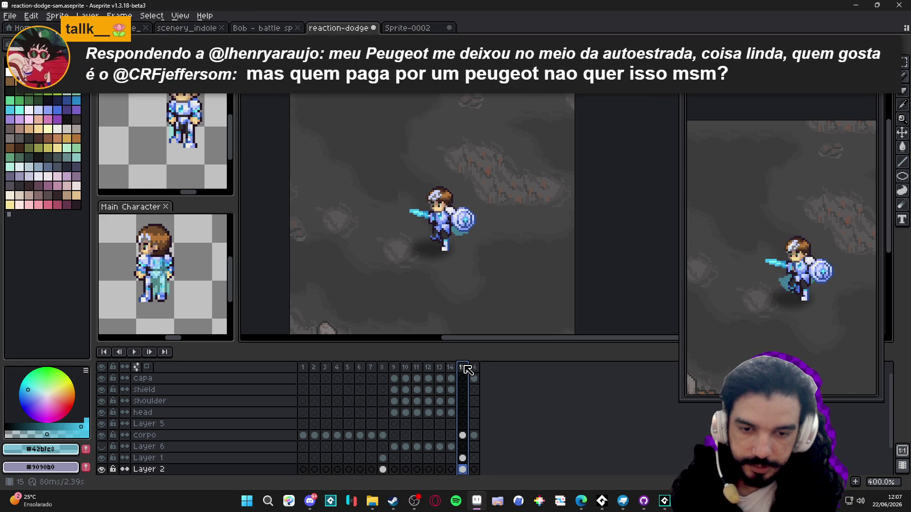
double_click(465, 368)
click(498, 273)
click(474, 368)
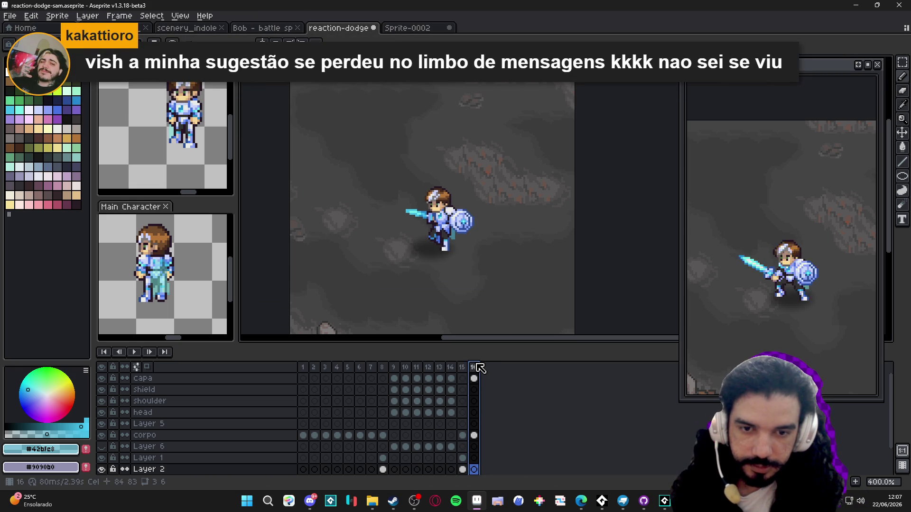
double_click(475, 368)
click(499, 273)
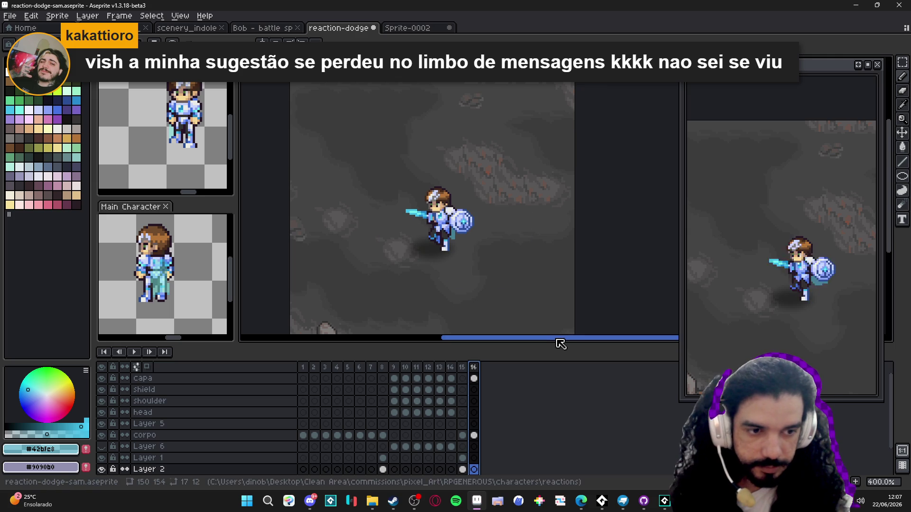
Retime frame 16 so the whole dodge loop runs 2.36 s
click(463, 370)
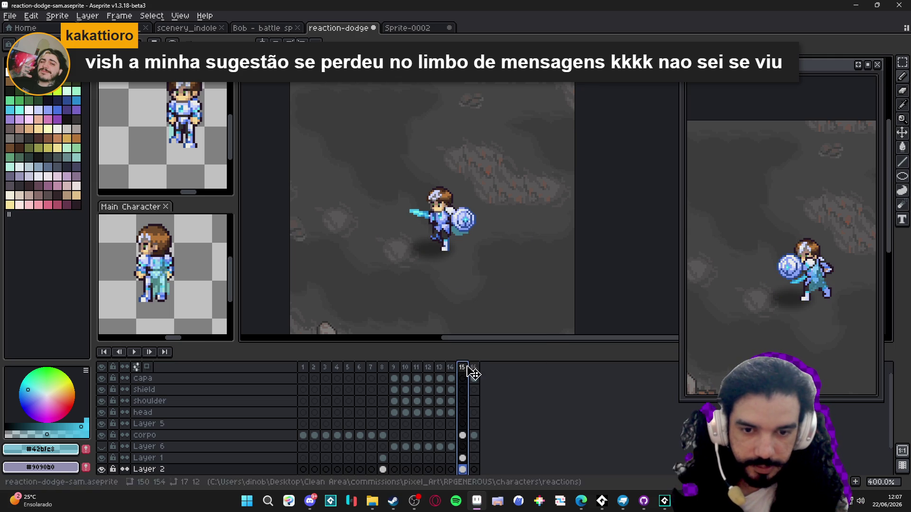
click(472, 368)
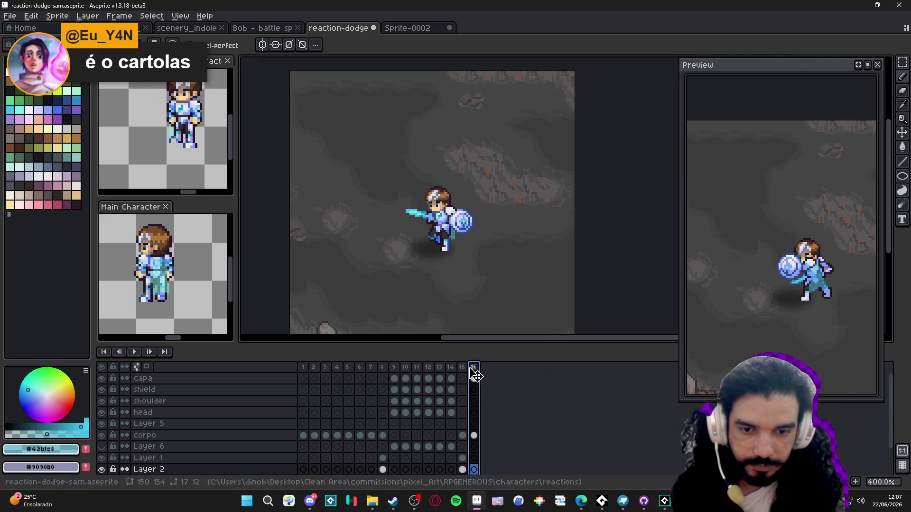
double_click(473, 370)
key(Return)
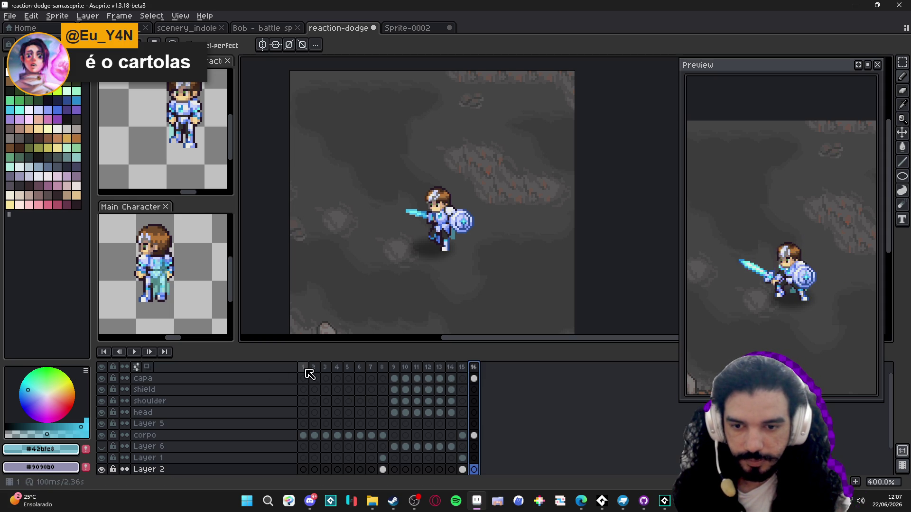
Create a tag named 'idle' over frames 1–6
drag(304, 368, 365, 373)
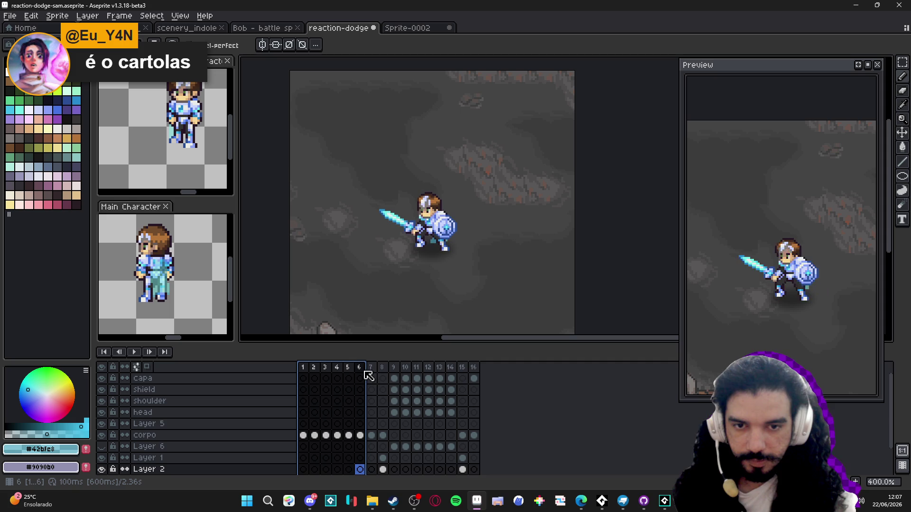
right_click(361, 369)
click(389, 410)
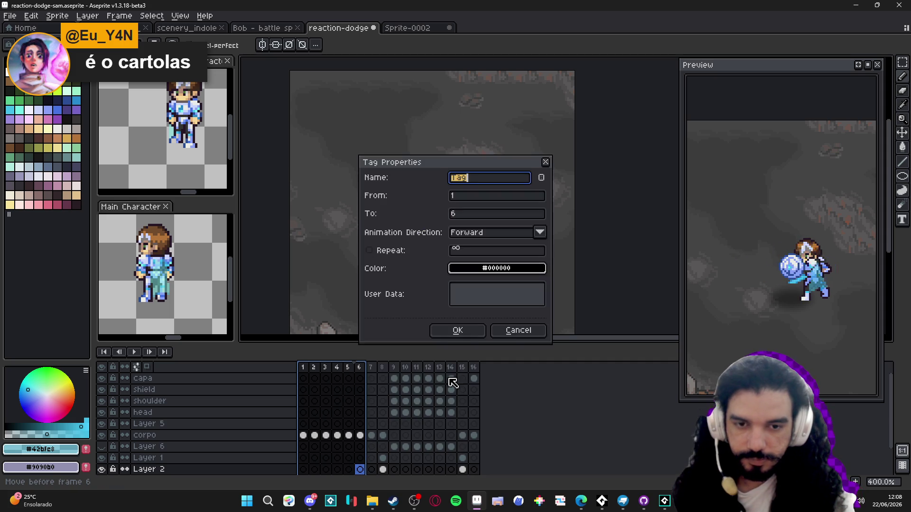
text(dle)
key(Return)
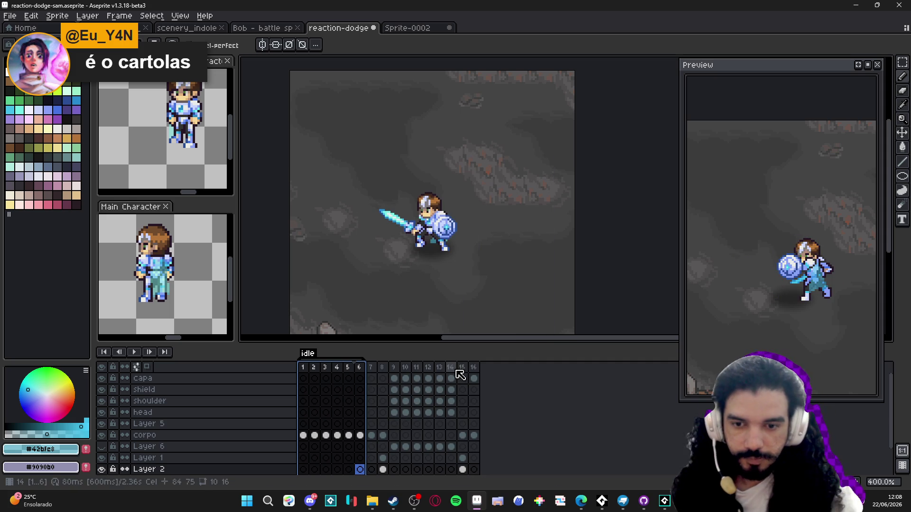
Turn on a repeat count of 1 for the idle tag
double_click(315, 355)
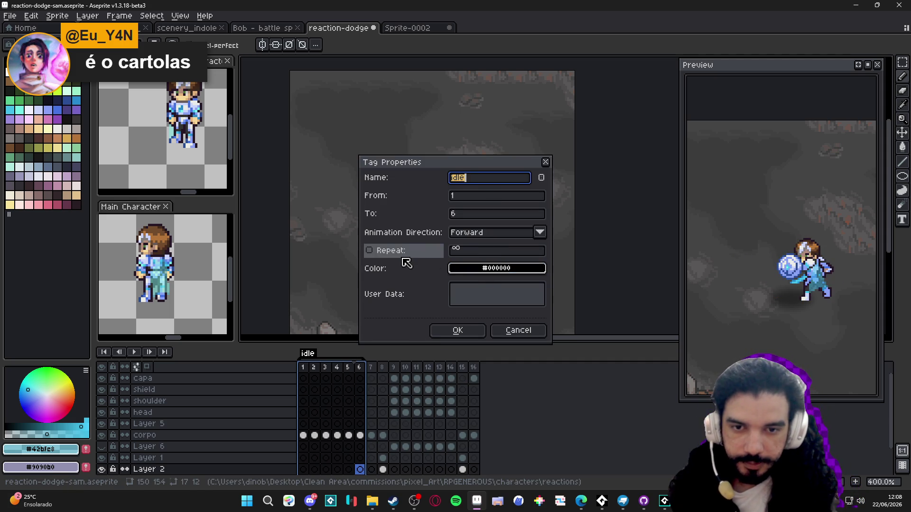
click(369, 251)
click(480, 252)
click(457, 331)
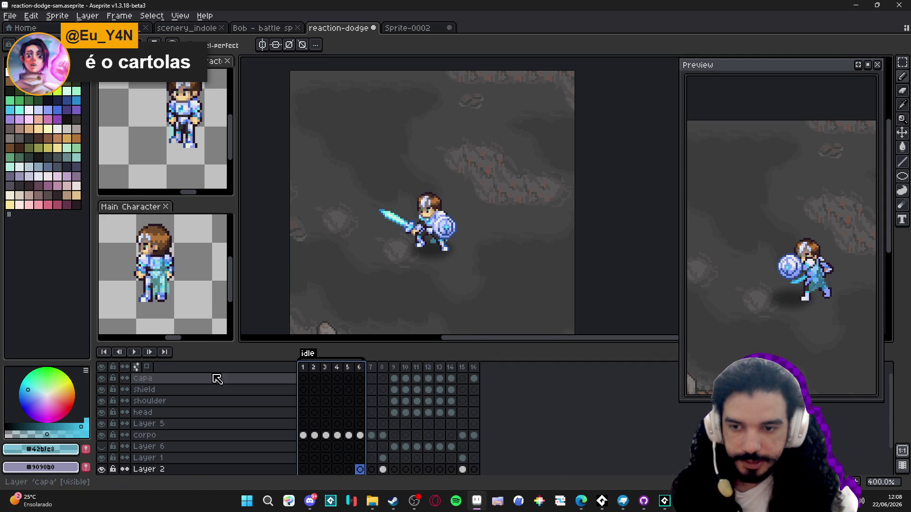
Preview the animation from the first frame, then stop playback
key(Return)
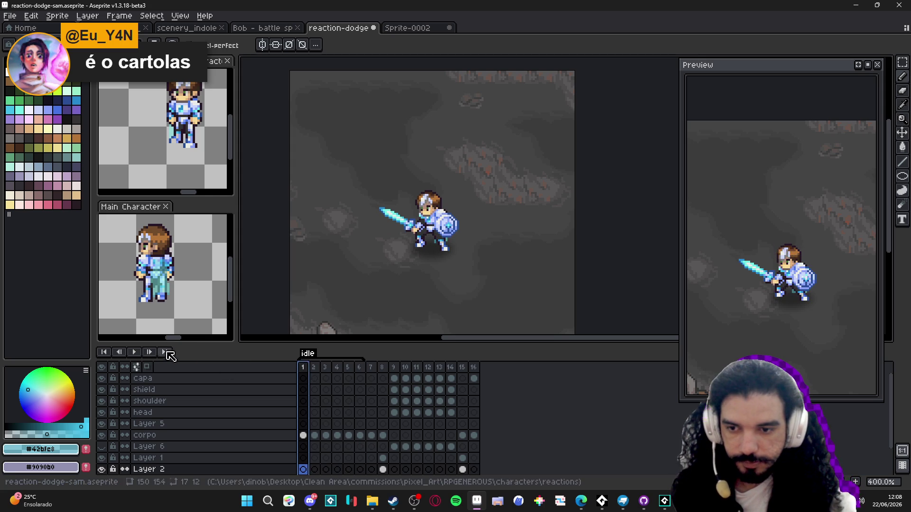
click(135, 352)
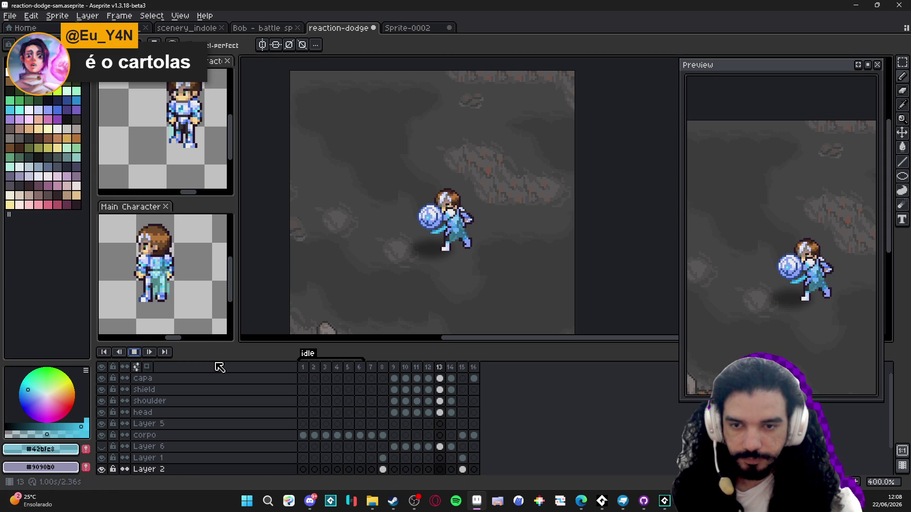
key(Return)
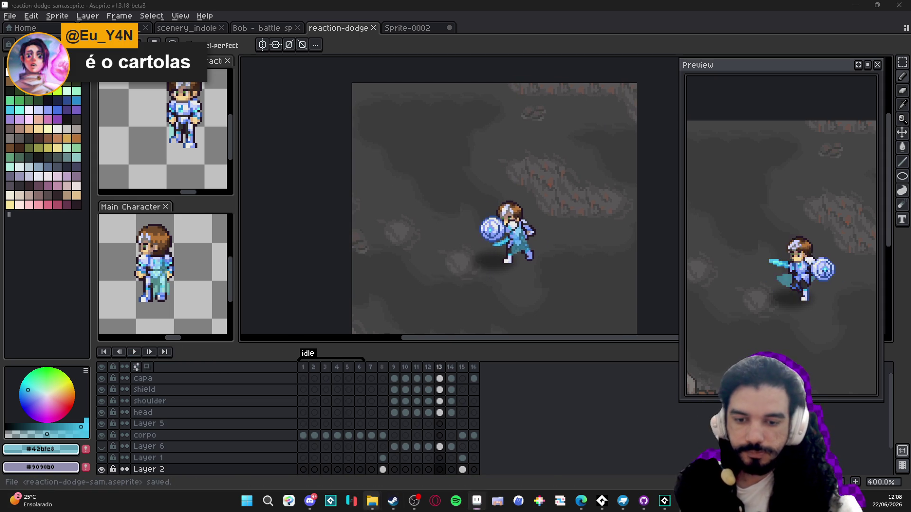
In File Explorer, go up from the Idle folder to the RPGENEROUS project folder
mouse_move(372, 501)
click(243, 438)
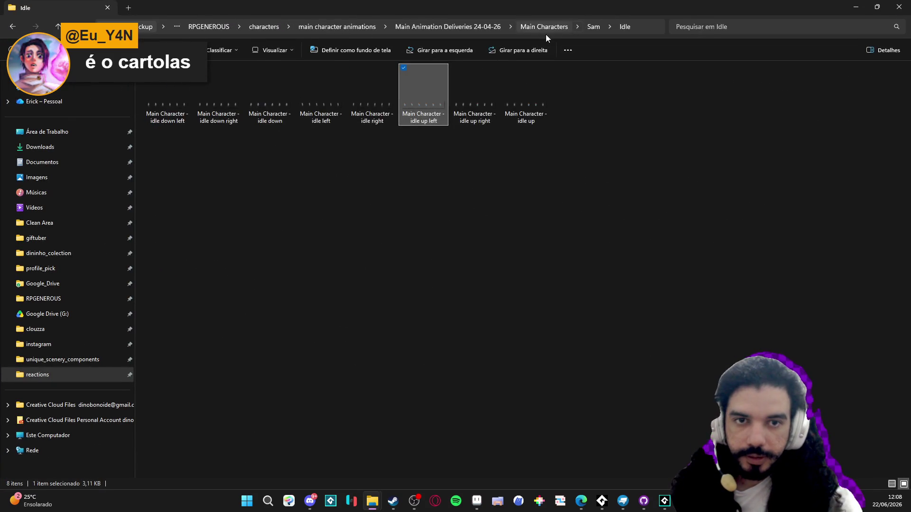
click(546, 31)
click(496, 28)
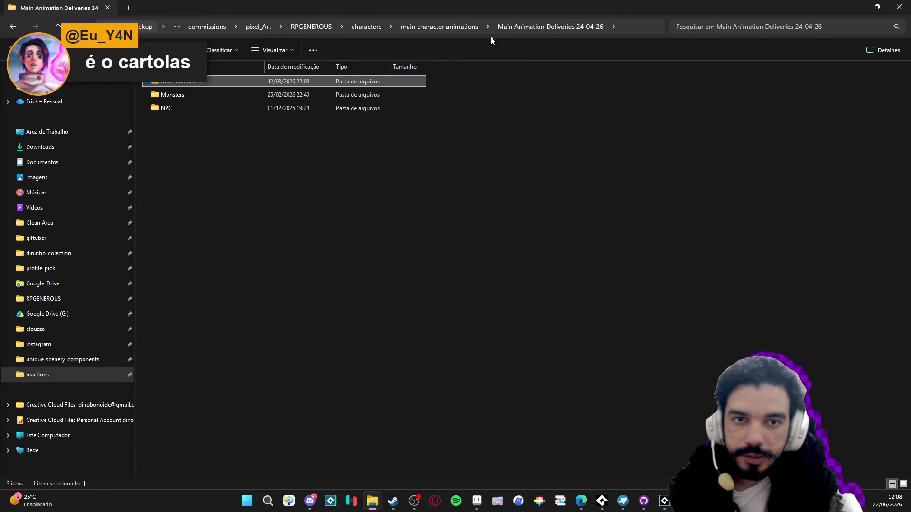
click(328, 30)
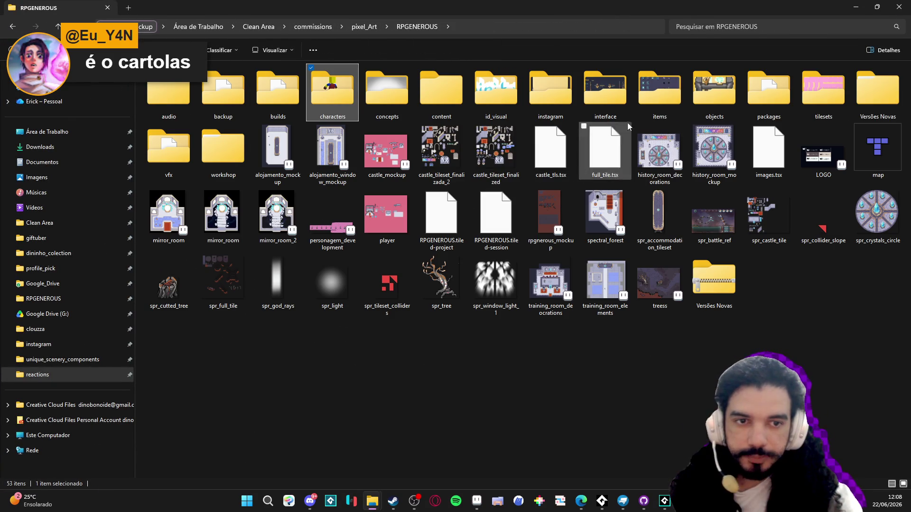
Open spr_battle_dodge_vfx and spr_battle_parry_vfx from vfx/battle_mechanics in Aseprite
double_click(169, 148)
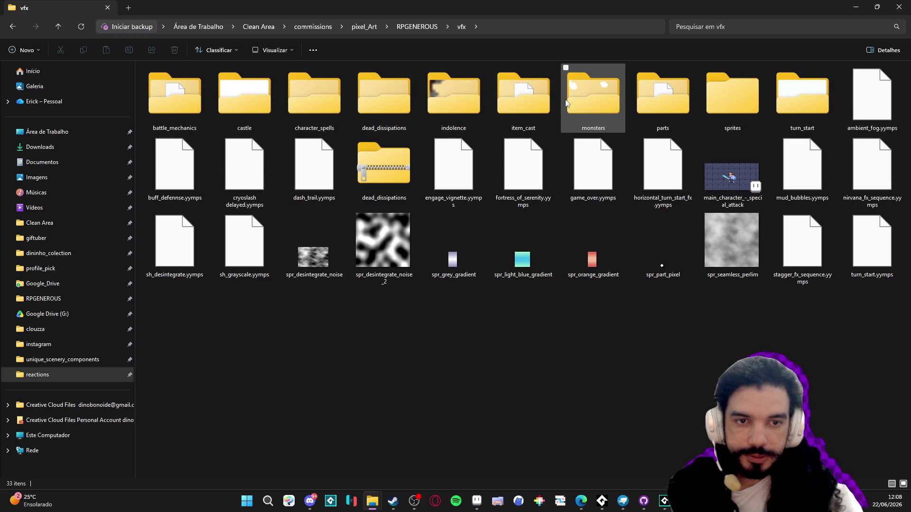
double_click(175, 95)
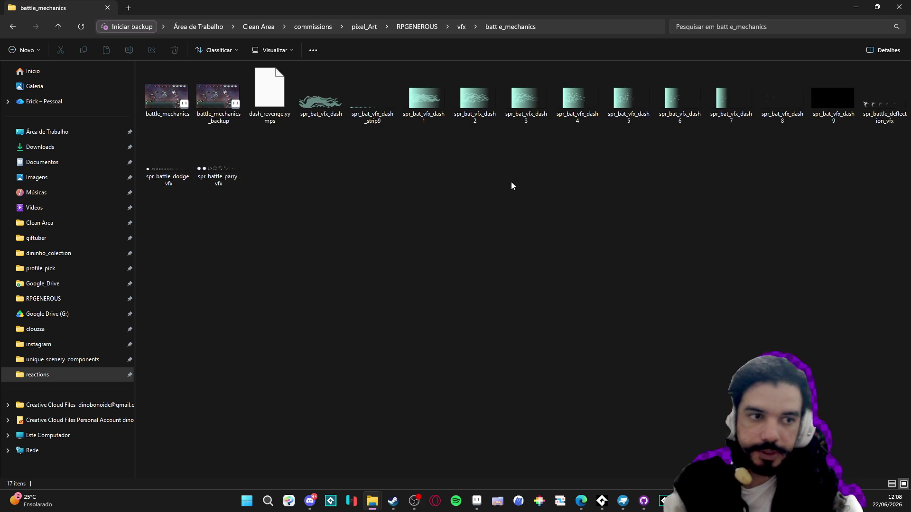
drag(180, 175, 269, 149)
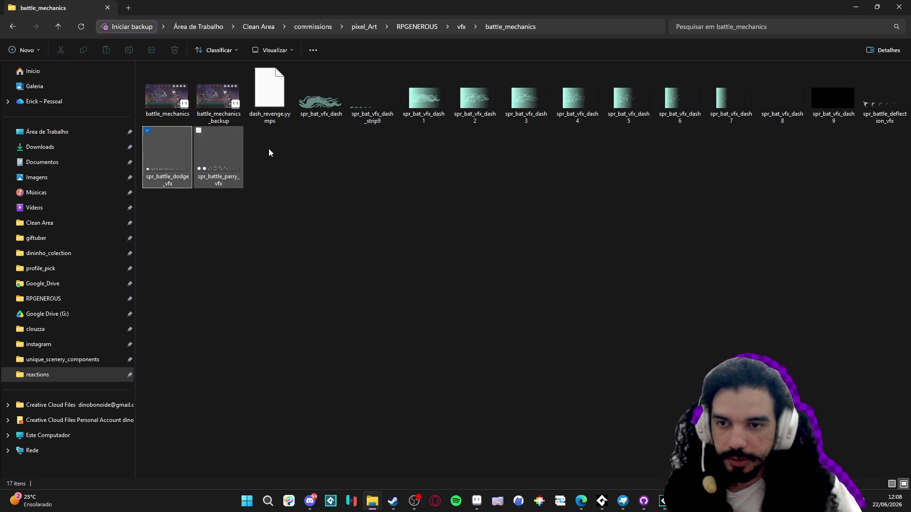
key(alt+Tab)
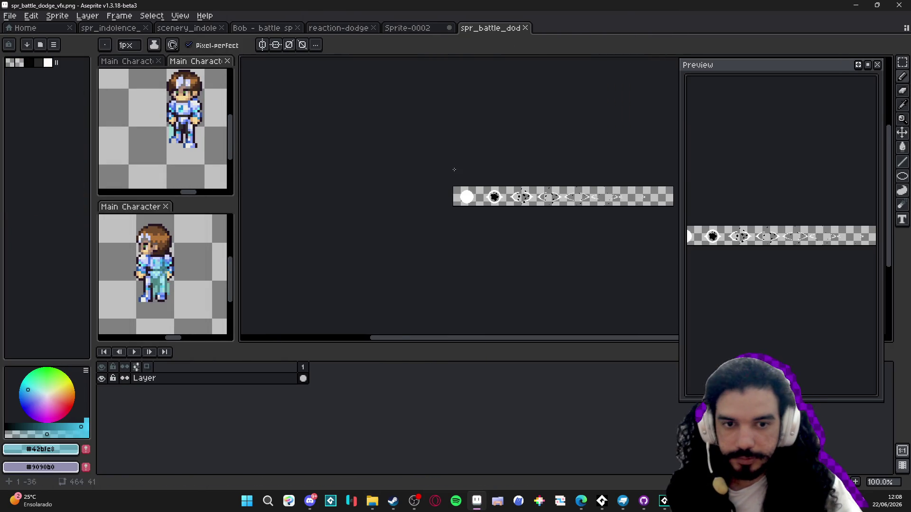
Import the dodge VFX strip as a sprite sheet of eight 58×41 frames by rows
scroll(444, 204, right, 3)
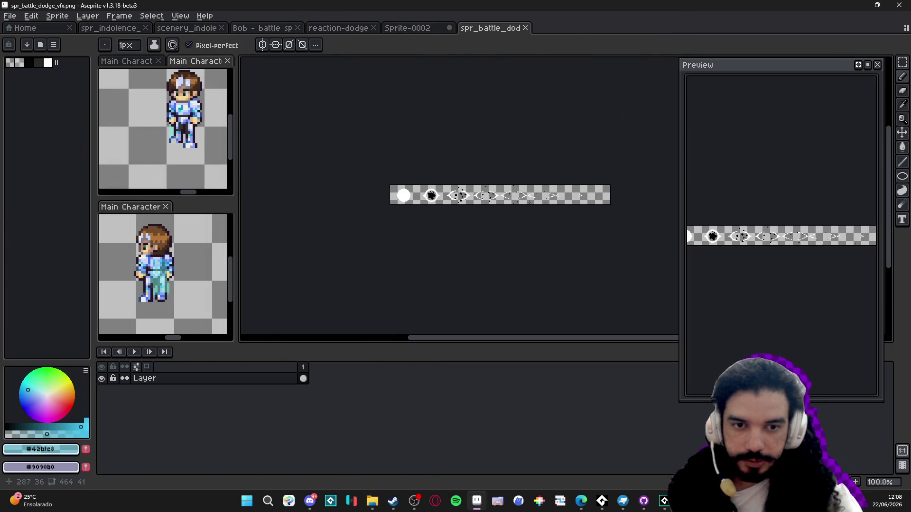
click(10, 16)
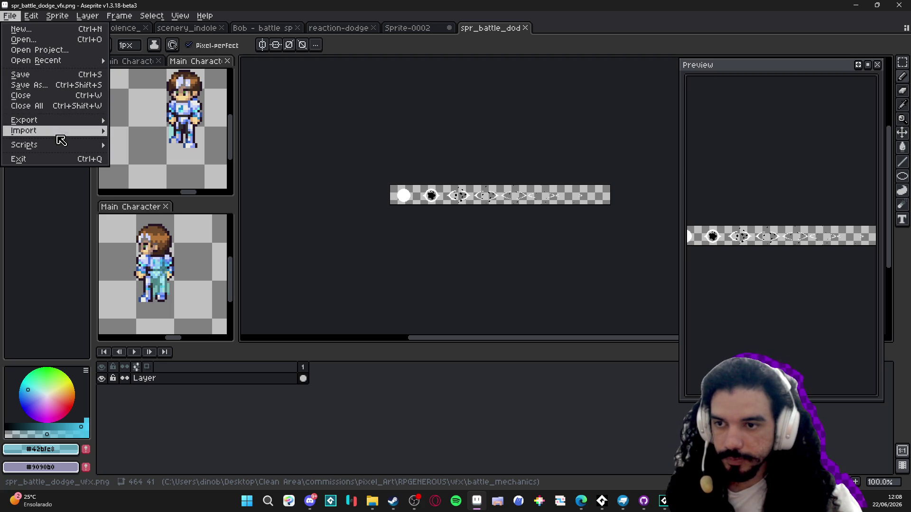
mouse_move(61, 132)
click(127, 133)
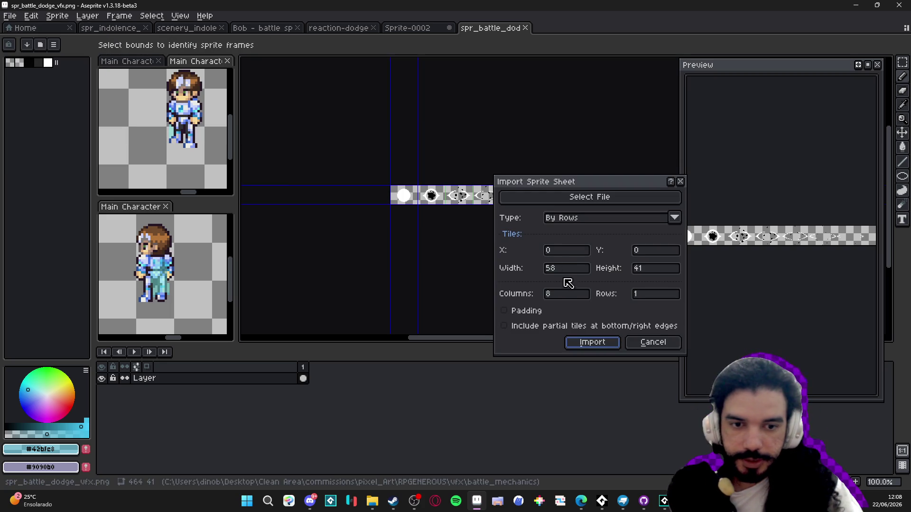
click(565, 297)
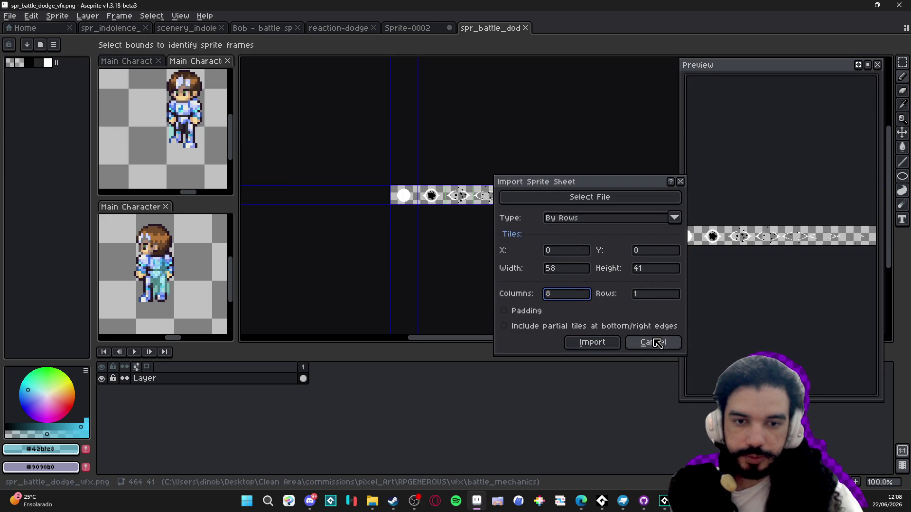
click(600, 343)
Select and copy all eight effect frames, then switch documents
drag(396, 380, 303, 371)
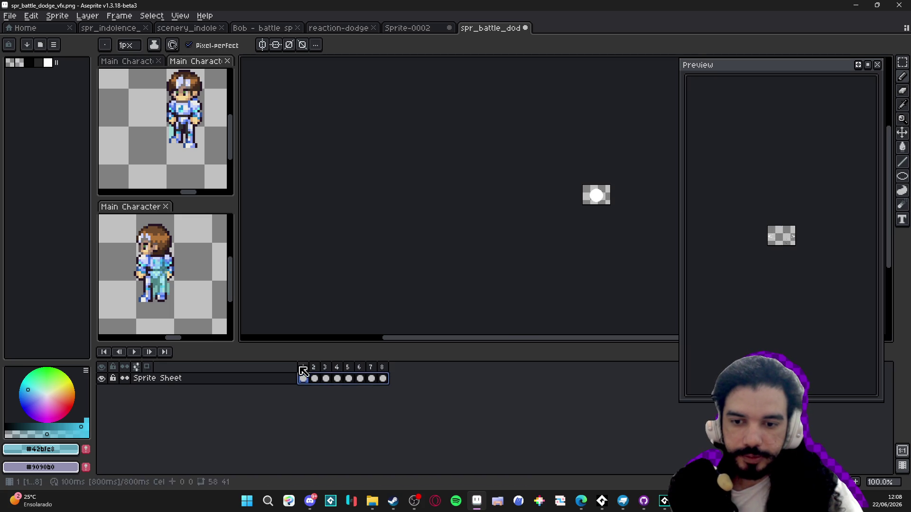
key(v)
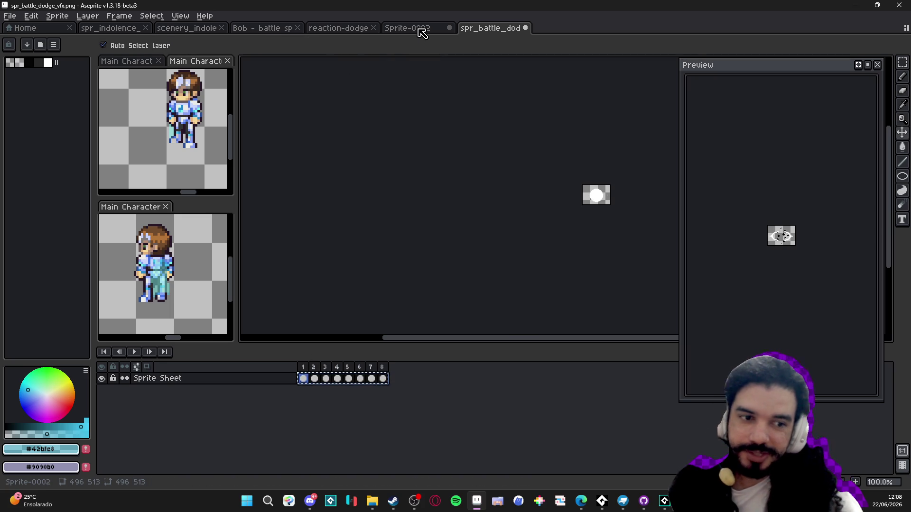
click(411, 28)
Back in reaction-dodge, step through frames 7–14 and settle on frame 8's sword pose
click(339, 28)
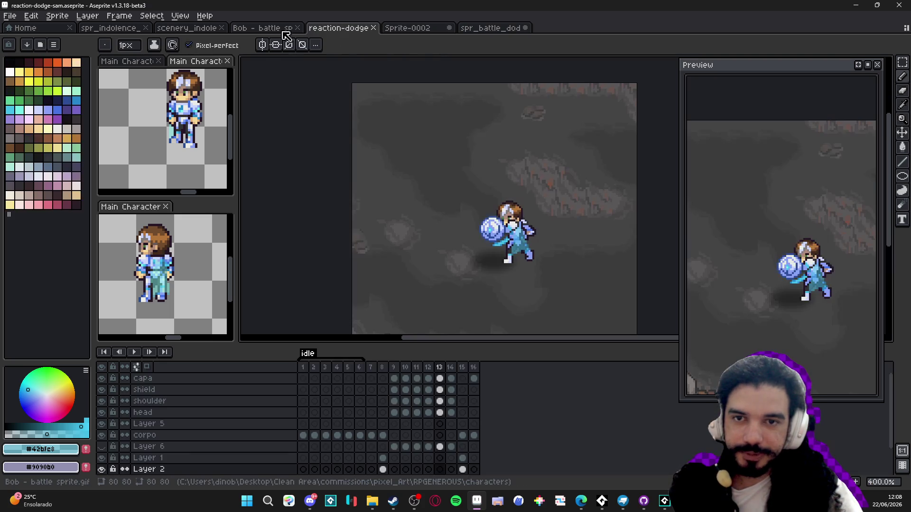
click(396, 379)
click(406, 383)
click(418, 383)
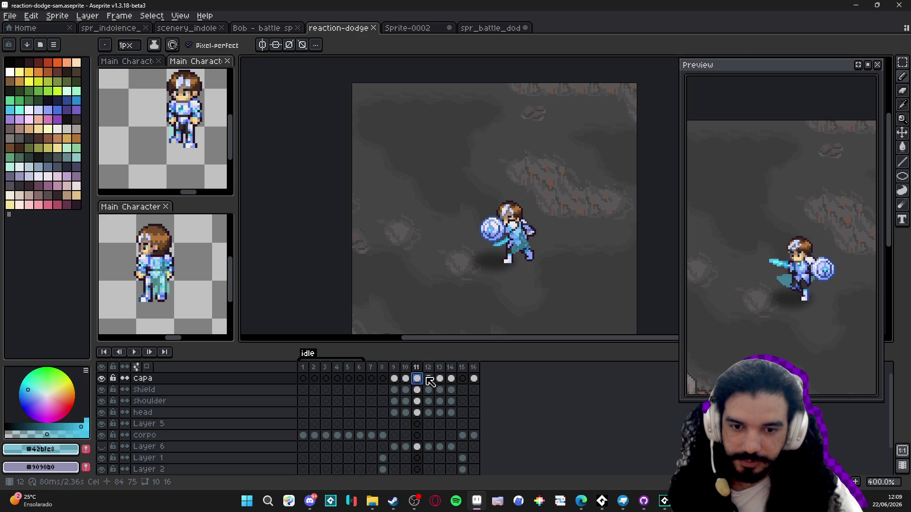
click(430, 382)
click(440, 379)
click(451, 380)
click(372, 380)
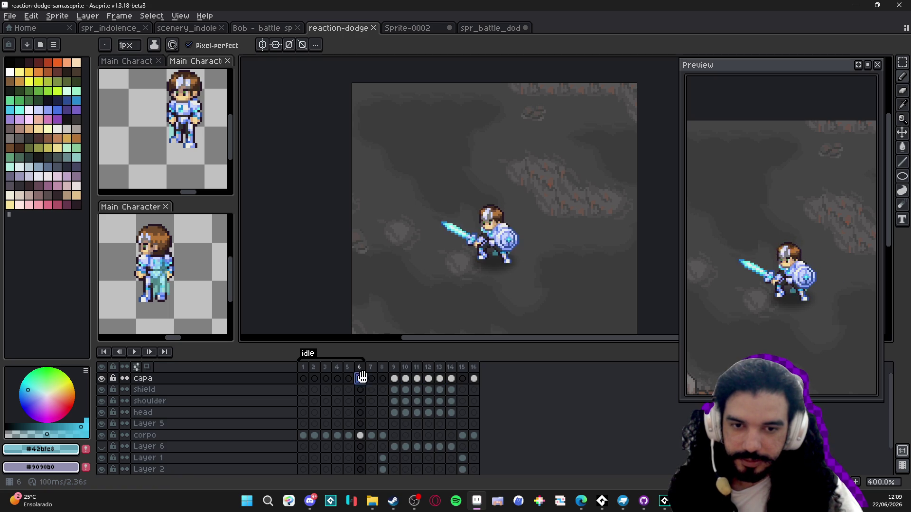
click(384, 380)
Add a new Layer 7 and paste the effect frames starting at frame 8
key(shift+n)
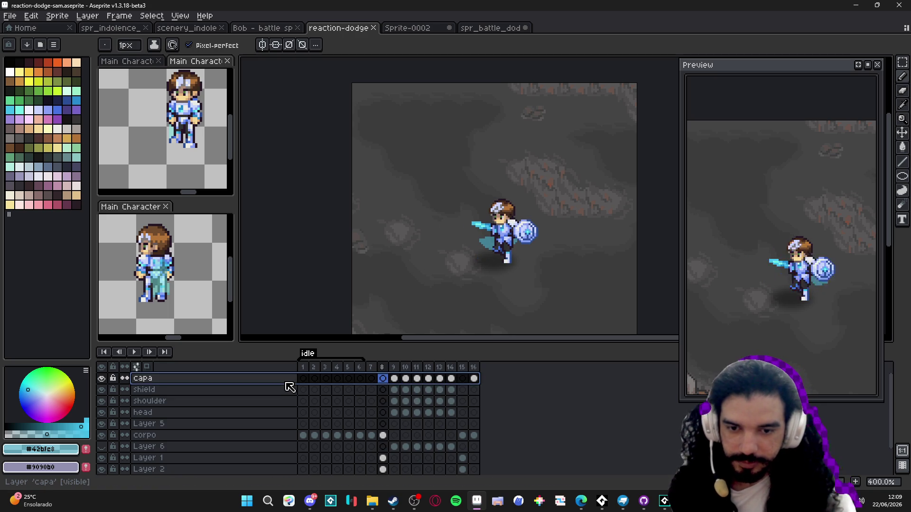
click(382, 379)
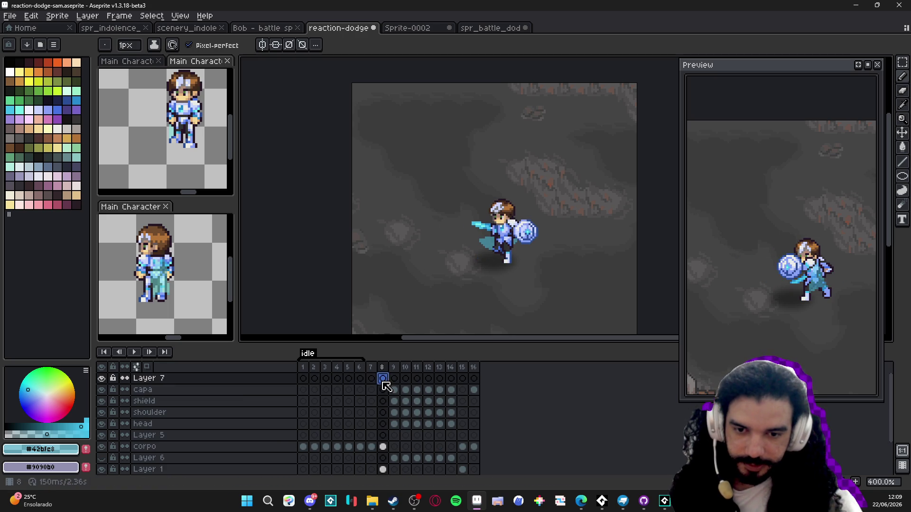
key(ctrl+v)
Move the pasted effect on cels 8–15 so the white flash sits over the knight
drag(462, 378, 382, 378)
key(v)
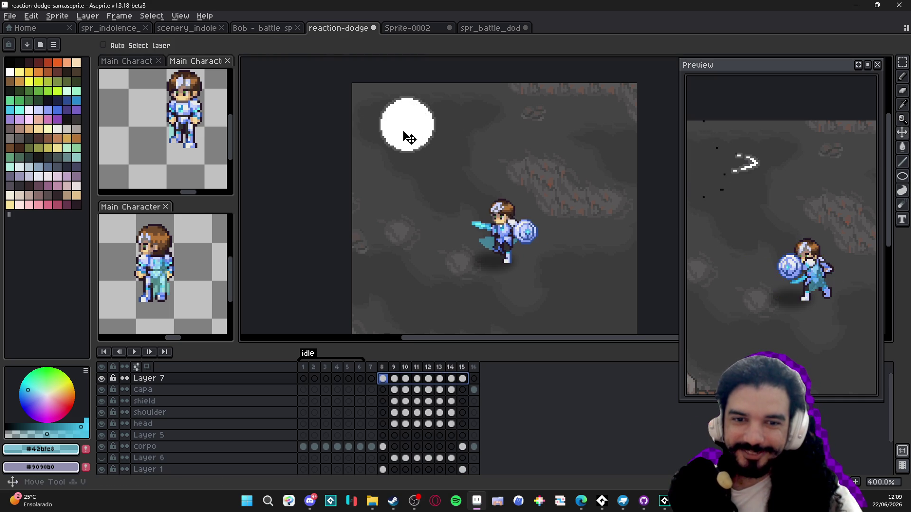
drag(407, 136, 481, 242)
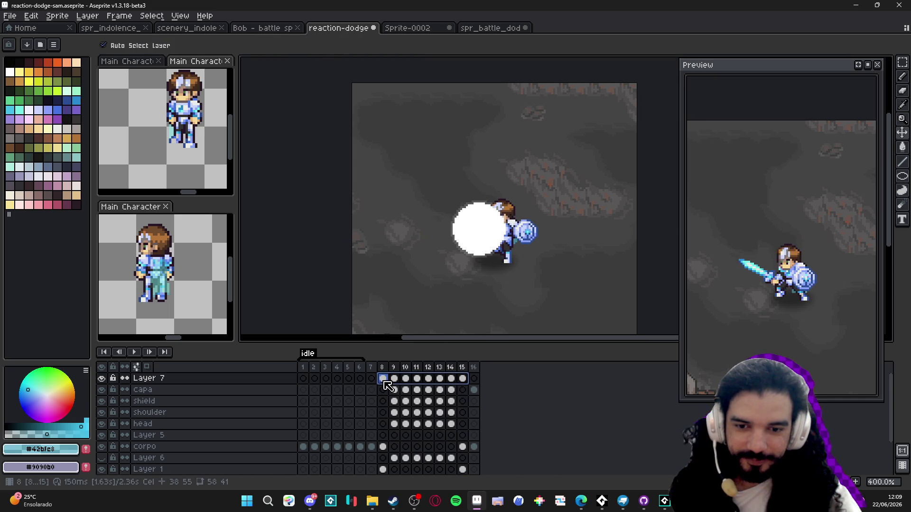
key(ctrl)
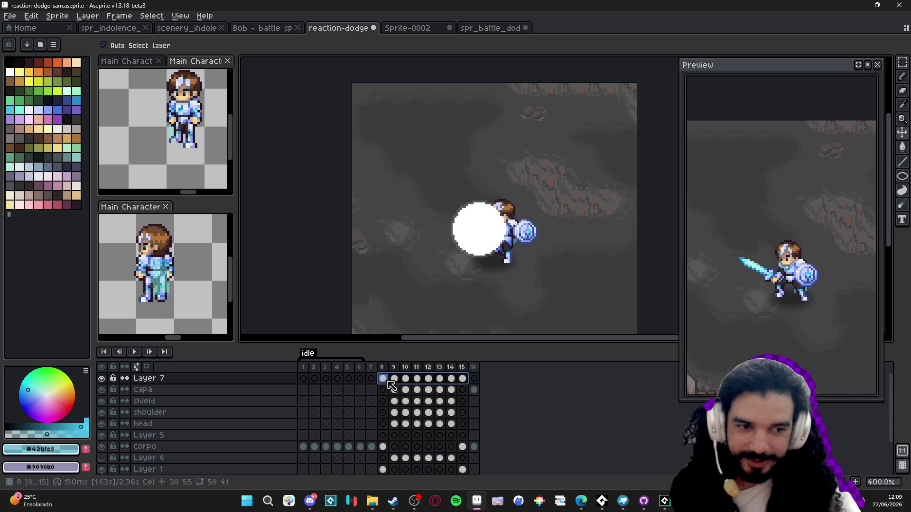
Review the effect on frames 13–15 and check frames 13 and 15's durations unchanged
click(463, 378)
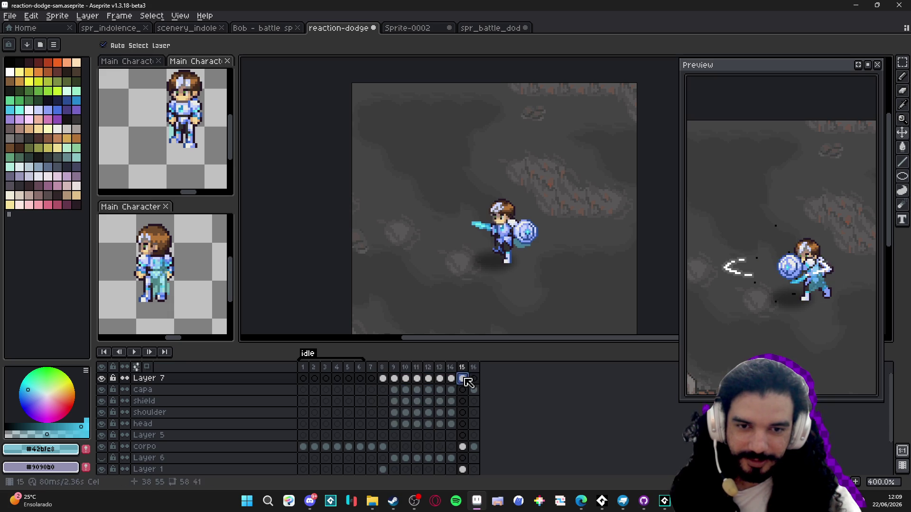
click(450, 379)
click(441, 379)
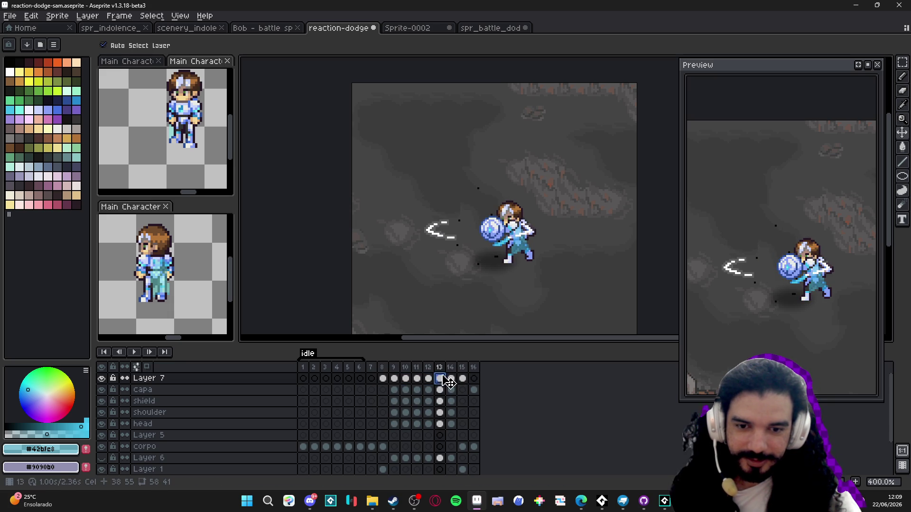
click(451, 368)
double_click(462, 369)
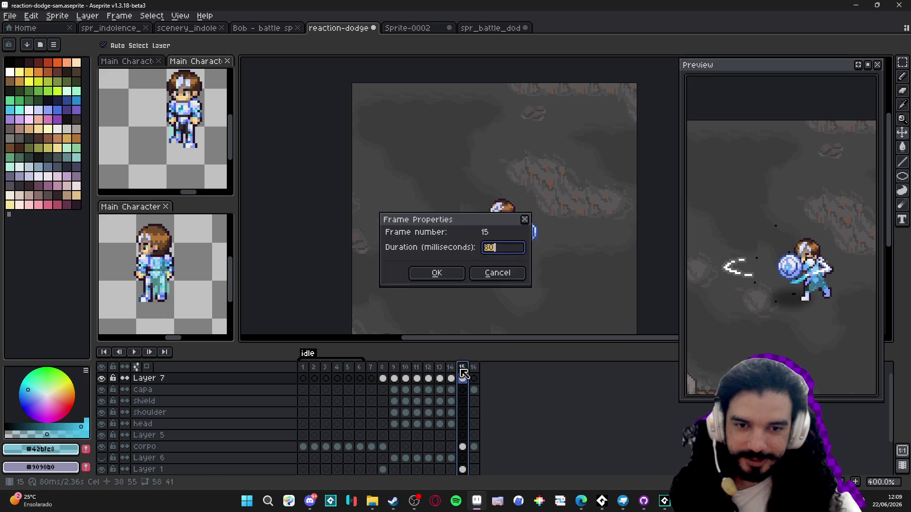
click(511, 273)
double_click(440, 368)
click(494, 274)
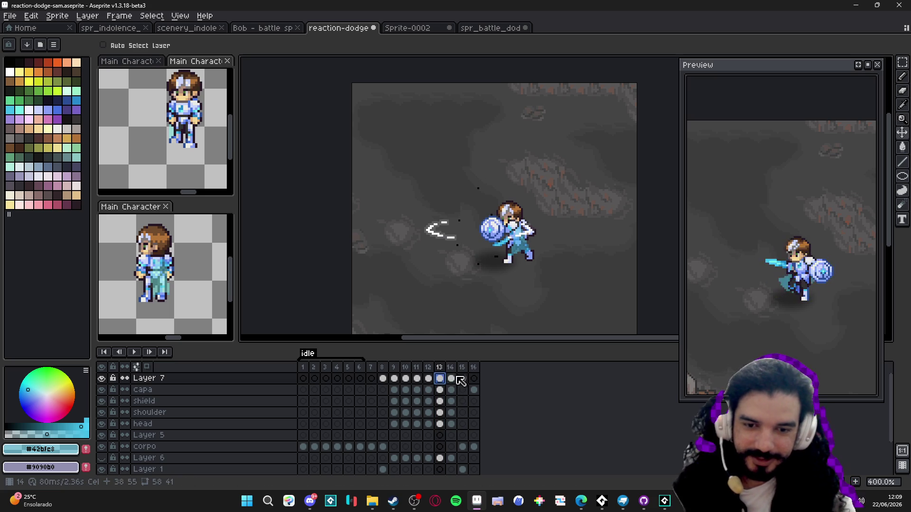
Delete Layer 7's slash effect on frames 13 and 14, undoing an accidental clear of 11–12
key(Delete)
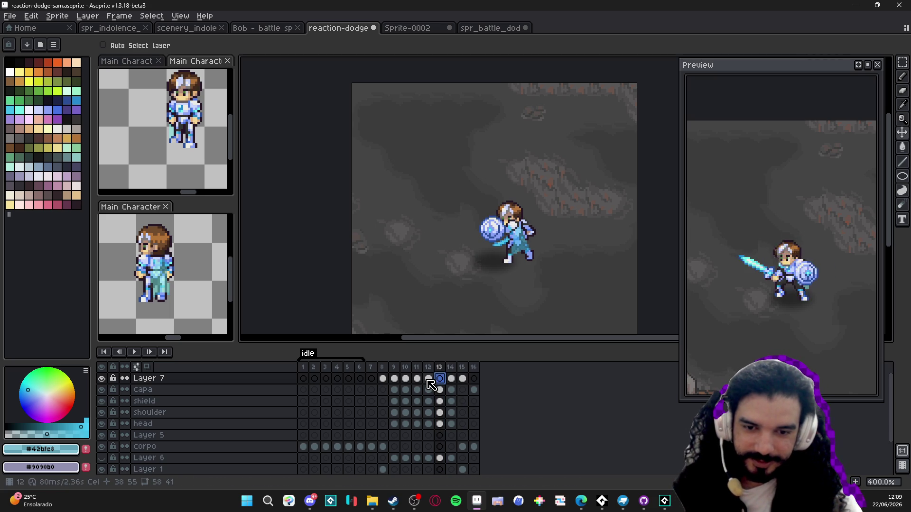
click(428, 380)
key(Delete)
click(417, 379)
key(Delete)
click(453, 379)
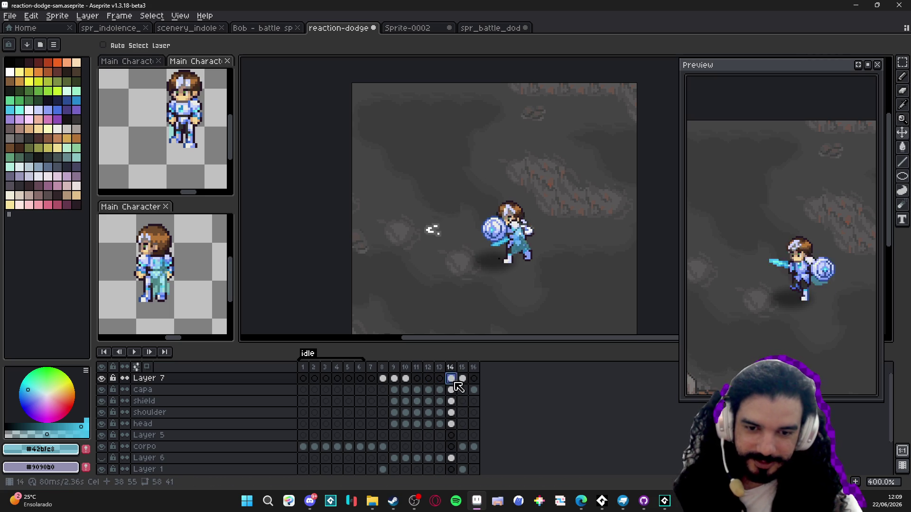
key(ctrl+z)
key(ctrl+z)
click(450, 380)
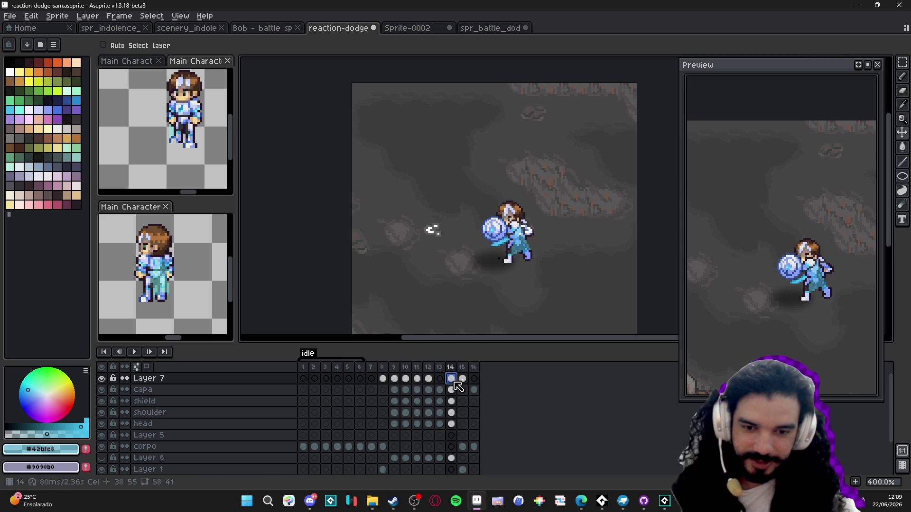
key(Delete)
click(462, 378)
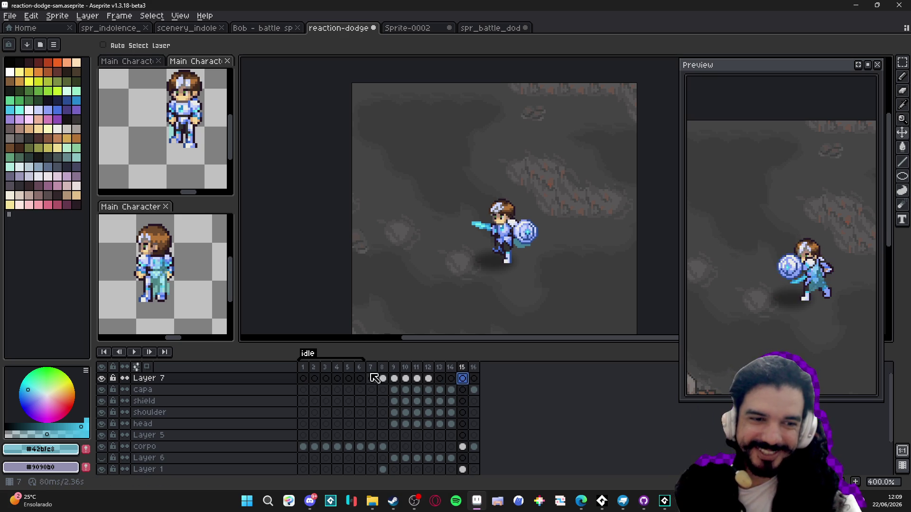
drag(431, 379, 383, 378)
Clear Layer 7's effect from frames 8–12, re-centre the canvas, and switch to the browser
key(Delete)
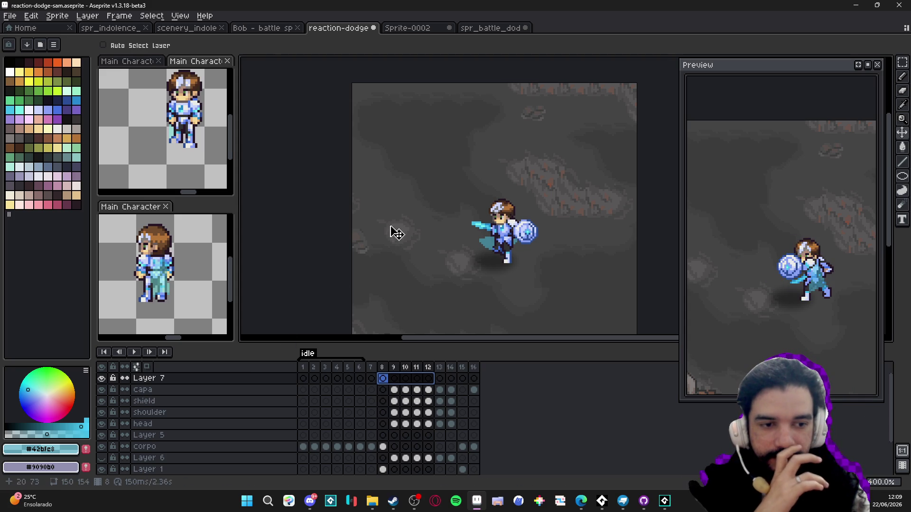
scroll(397, 232, down, 1)
drag(439, 254, 406, 211)
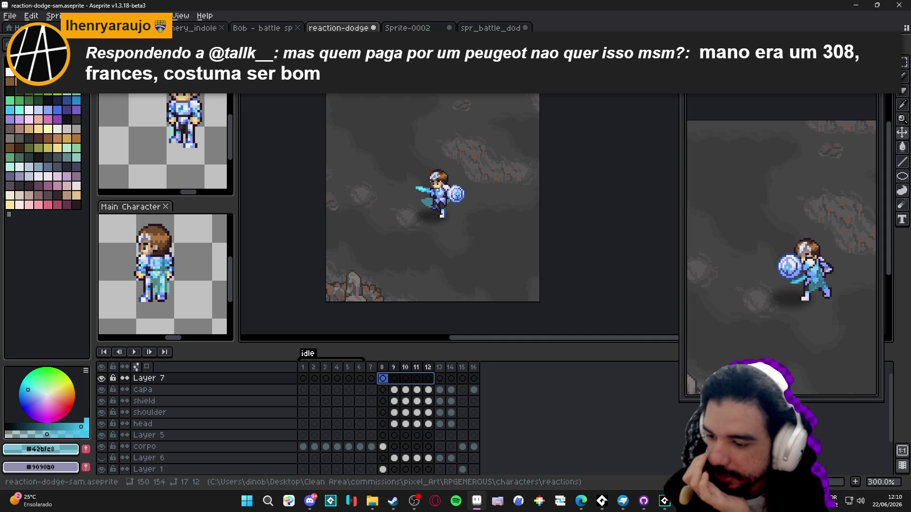
key(alt+Tab)
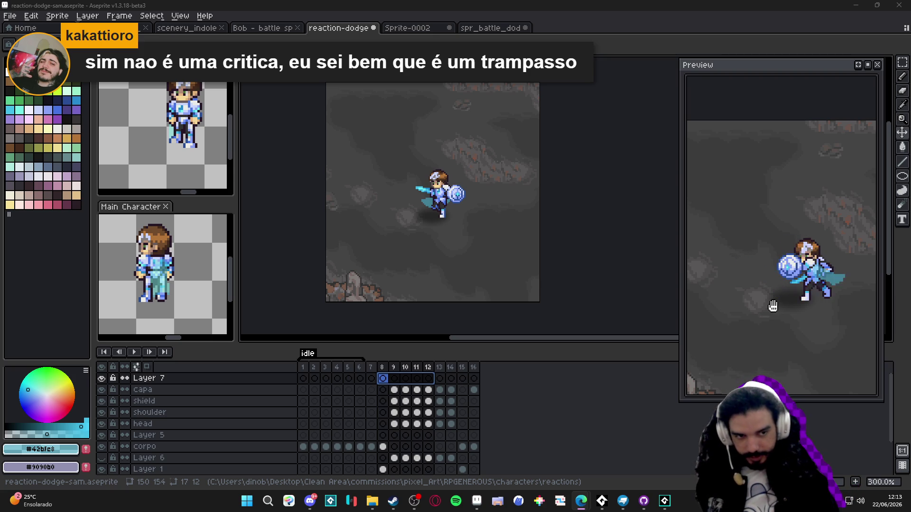
Save the animation and open Export File for reaction-dodge-sam.gif at 300 resize
click(477, 213)
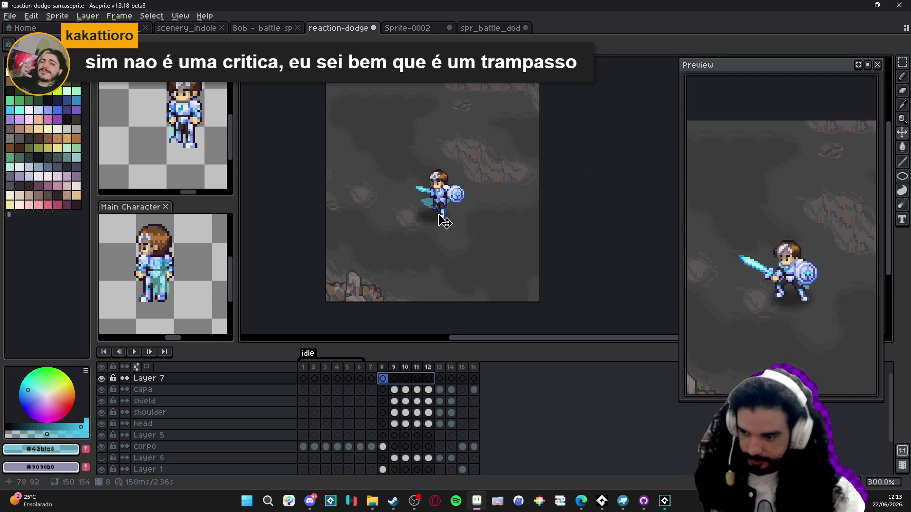
mouse_move(443, 221)
mouse_down()
mouse_move(442, 237)
mouse_move(447, 204)
mouse_up()
key(ctrl+s)
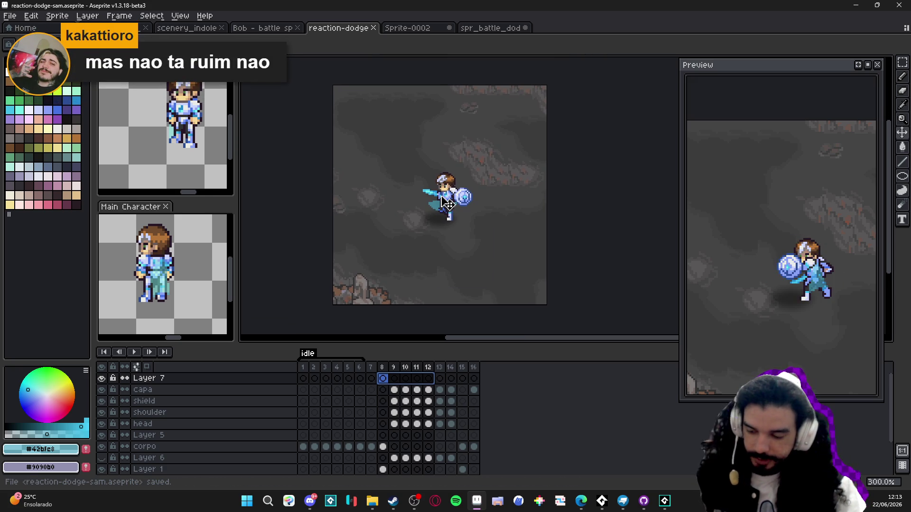
key(ctrl+shift+e)
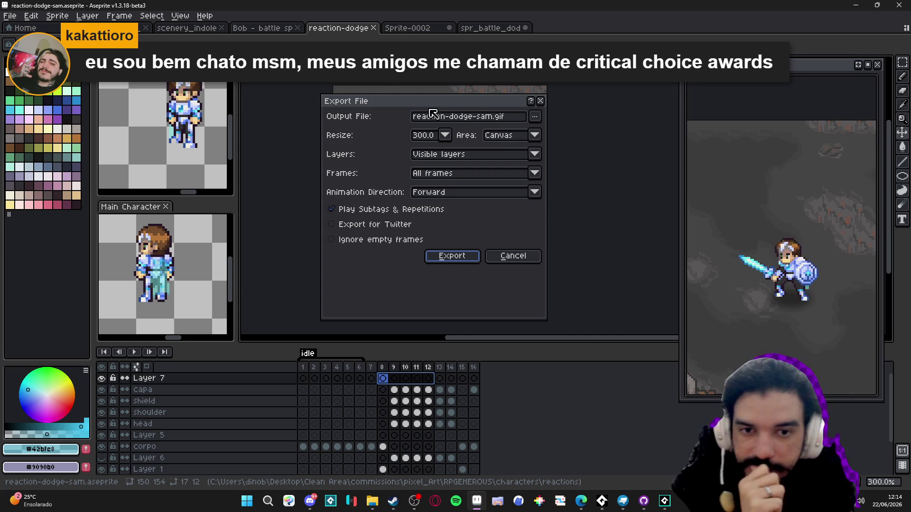
Export reaction-dodge-sam.gif at 300%, overwriting the older GIF in the reactions folder
mouse_move(438, 104)
mouse_down()
mouse_move(460, 96)
mouse_move(451, 95)
mouse_up()
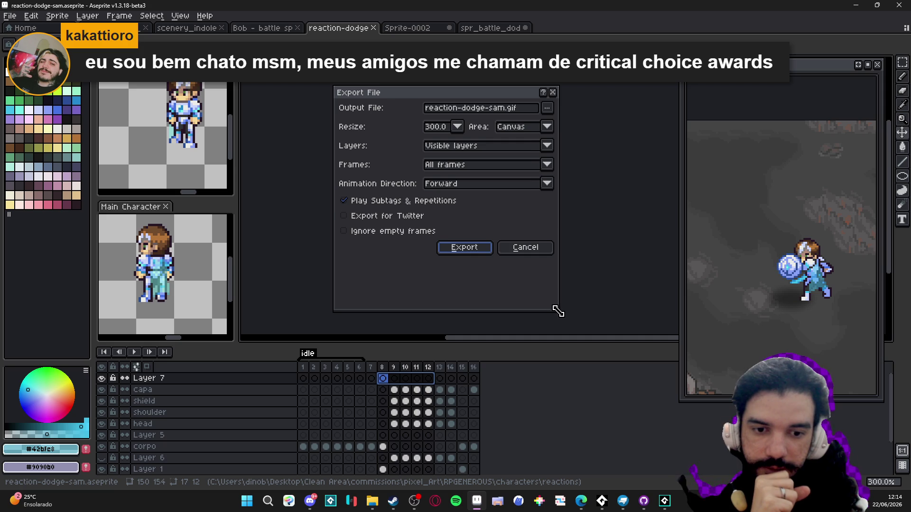
mouse_move(558, 311)
mouse_down()
mouse_move(517, 281)
mouse_move(545, 301)
mouse_up()
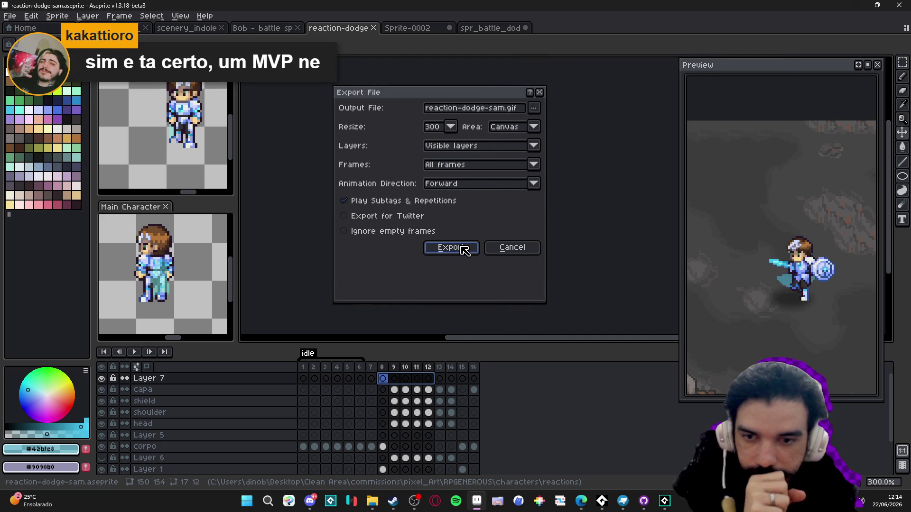
click(536, 109)
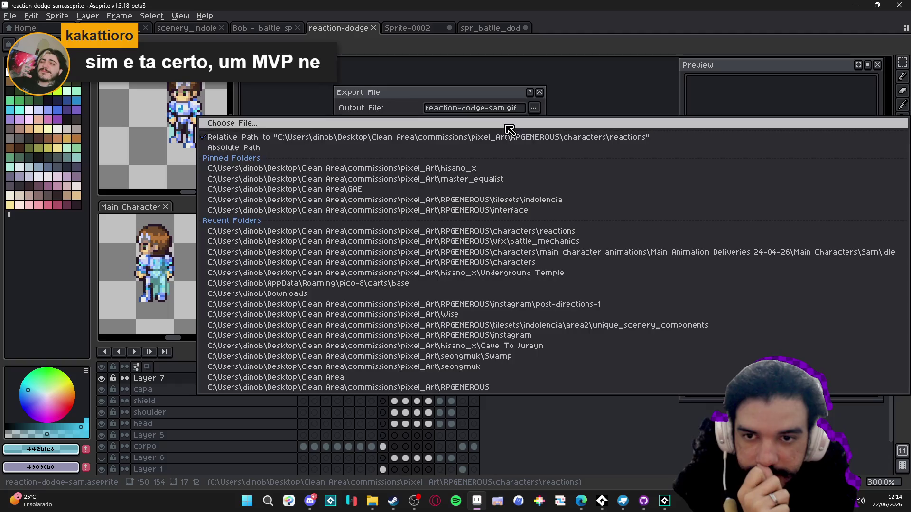
click(508, 127)
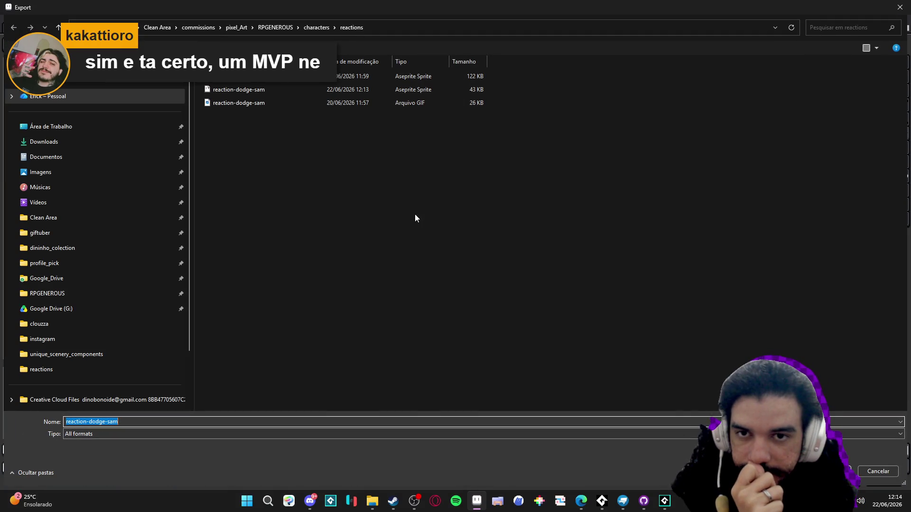
key(Return)
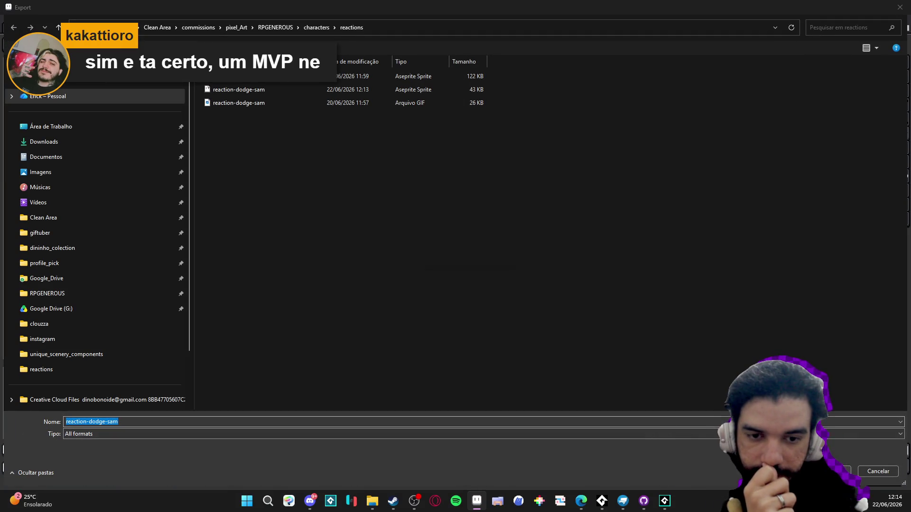
click(480, 250)
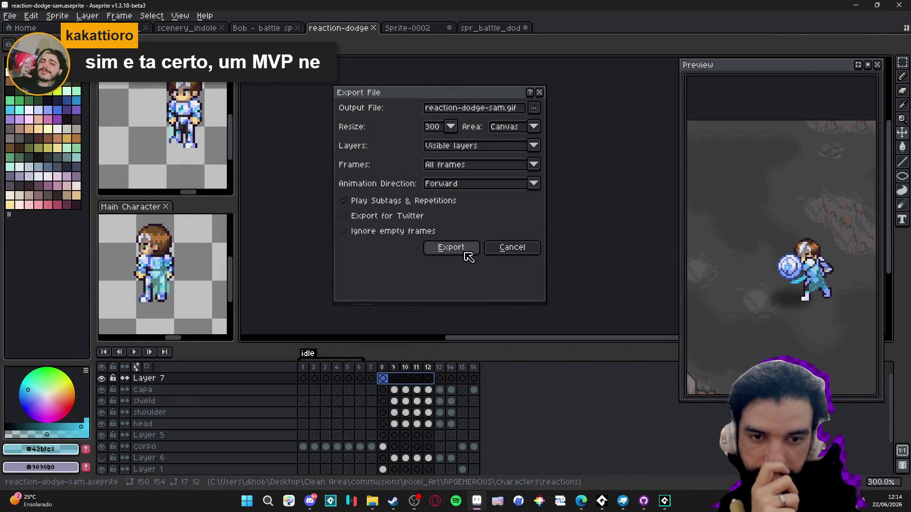
click(465, 250)
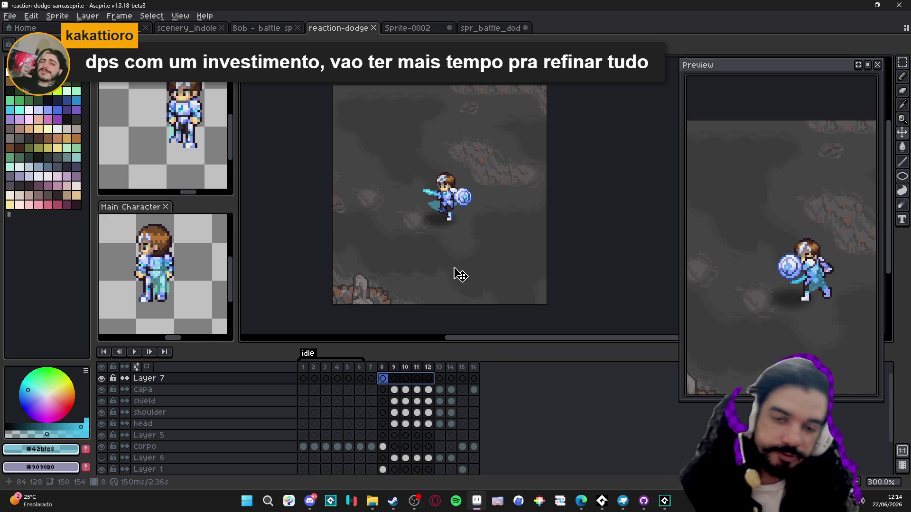
On the corpo layer, paint a #261726 pixel on the knight's body and save
scroll(453, 205, up, 1)
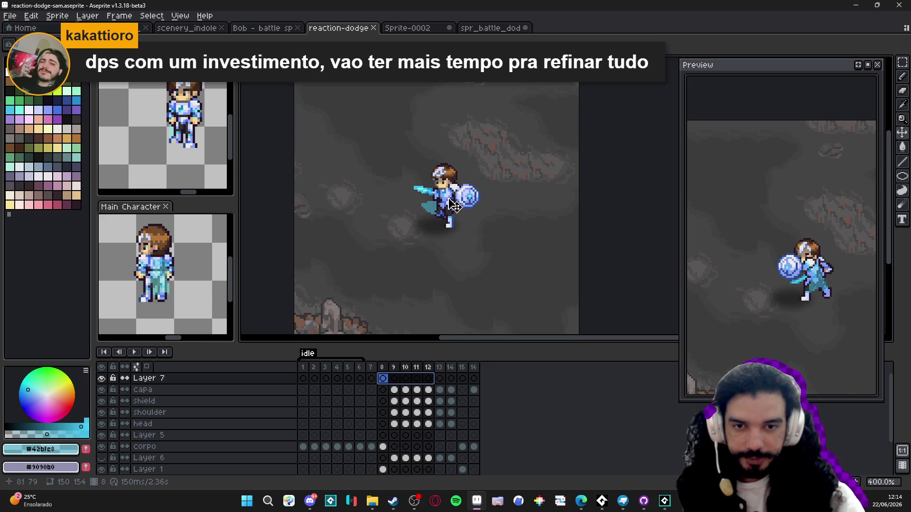
ctrl+click(453, 205)
scroll(454, 205, up, 3)
scroll(458, 205, down, 3)
scroll(465, 204, up, 2)
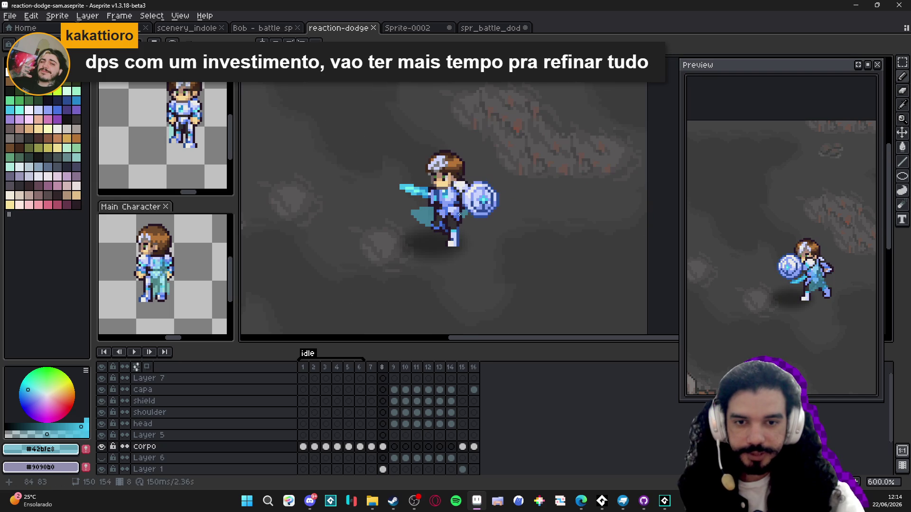
alt+click(467, 205)
scroll(467, 205, up, 3)
click(457, 210)
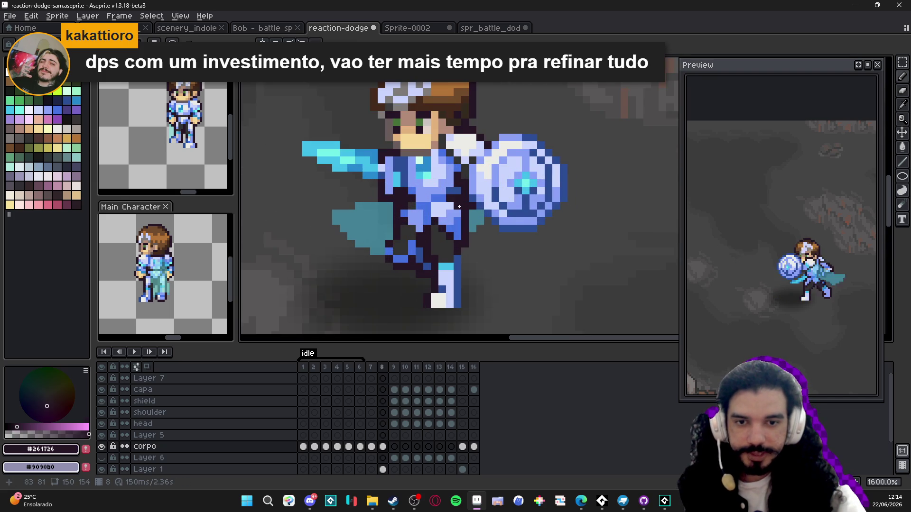
scroll(471, 259, down, 4)
key(ctrl+s)
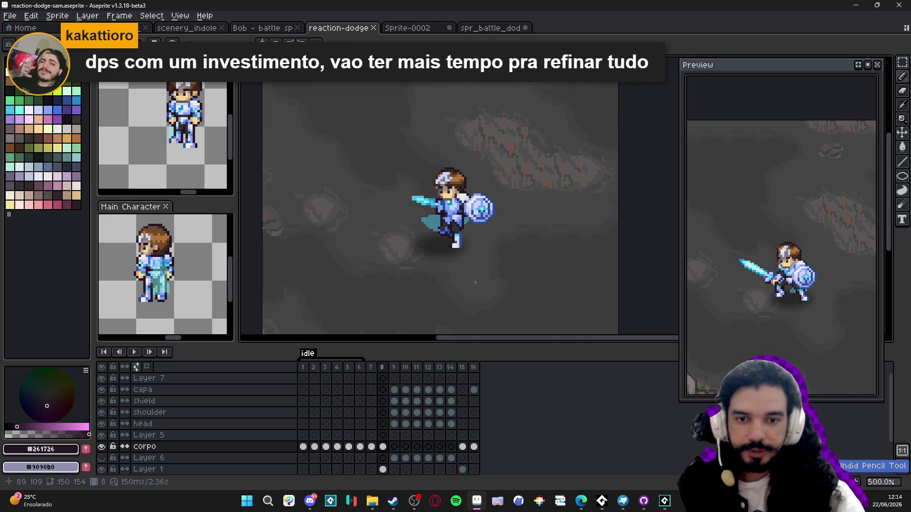
Review the dodge poses on frames 9, 14, 15, 16, 1 and 10
scroll(495, 289, down, 1)
scroll(494, 294, down, 1)
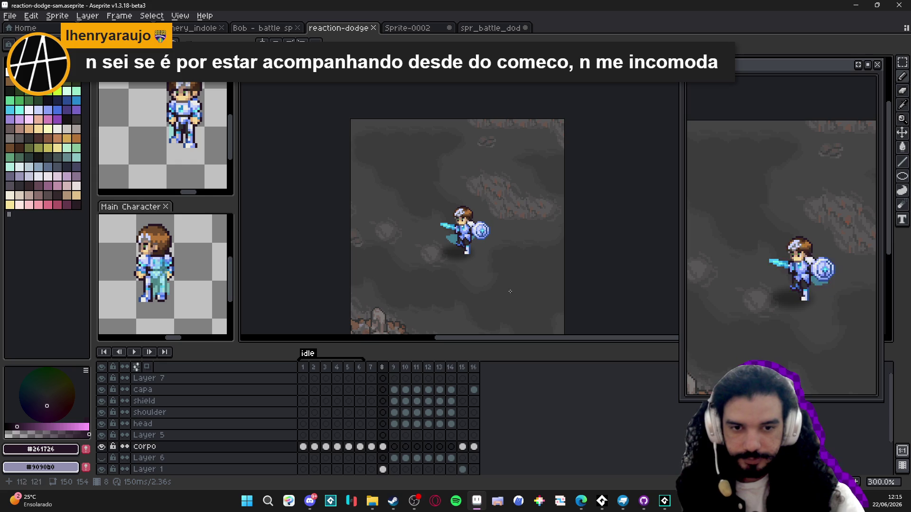
scroll(473, 246, down, 1)
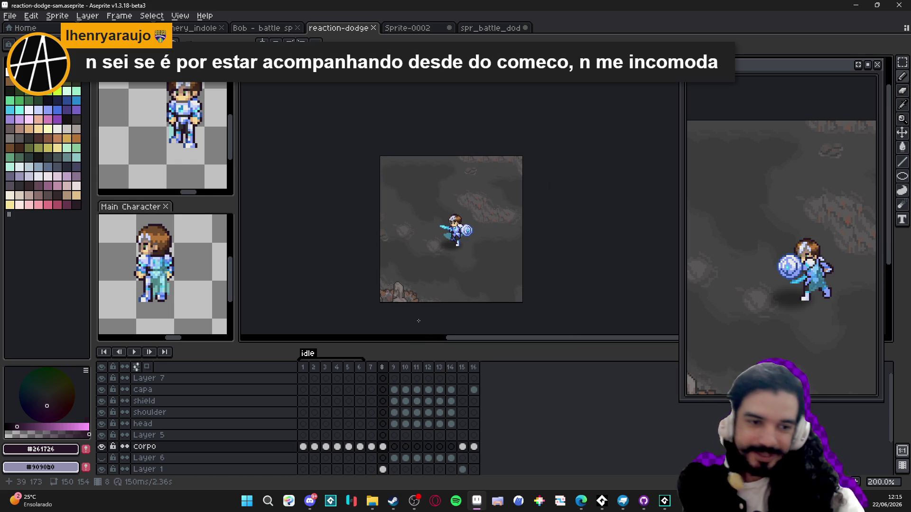
click(382, 369)
click(392, 369)
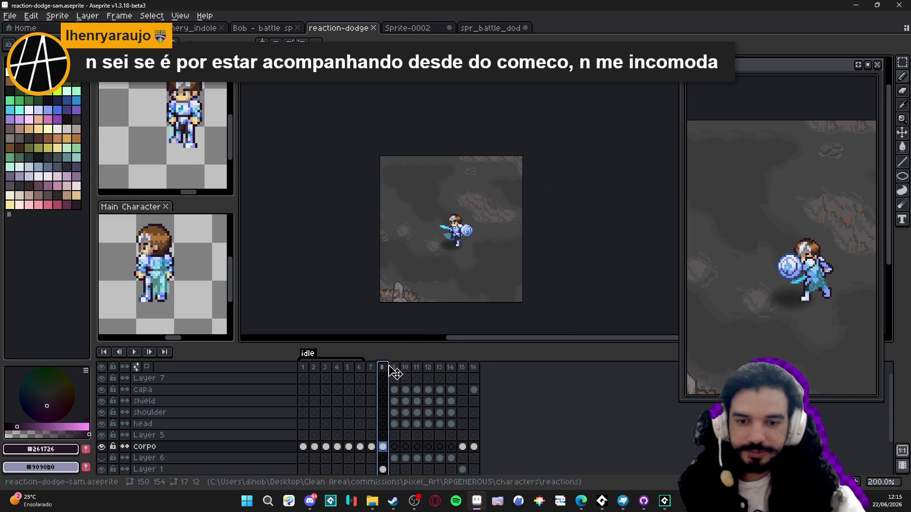
scroll(446, 239, up, 1)
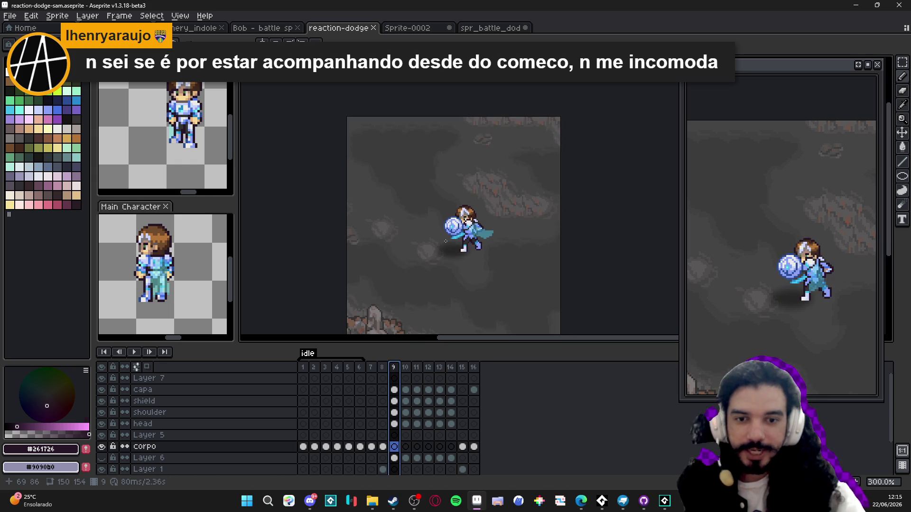
scroll(445, 242, down, 1)
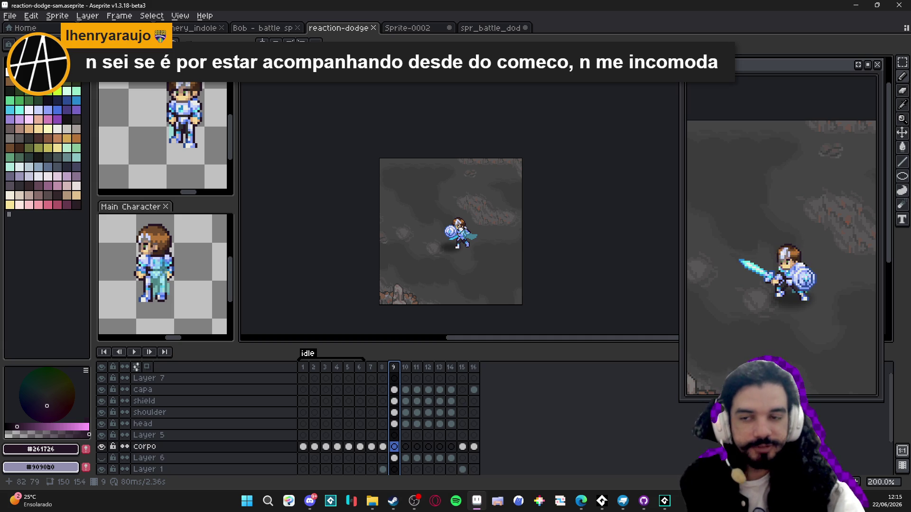
scroll(458, 233, up, 2)
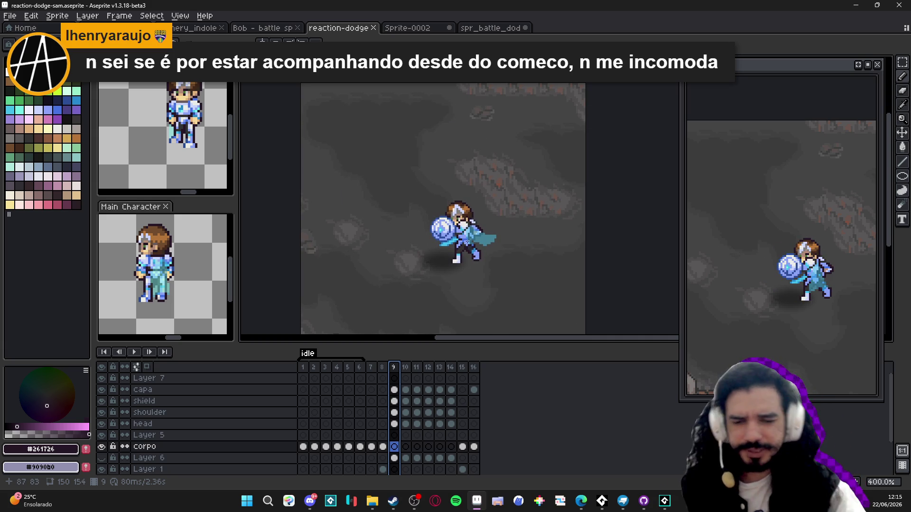
scroll(420, 253, down, 1)
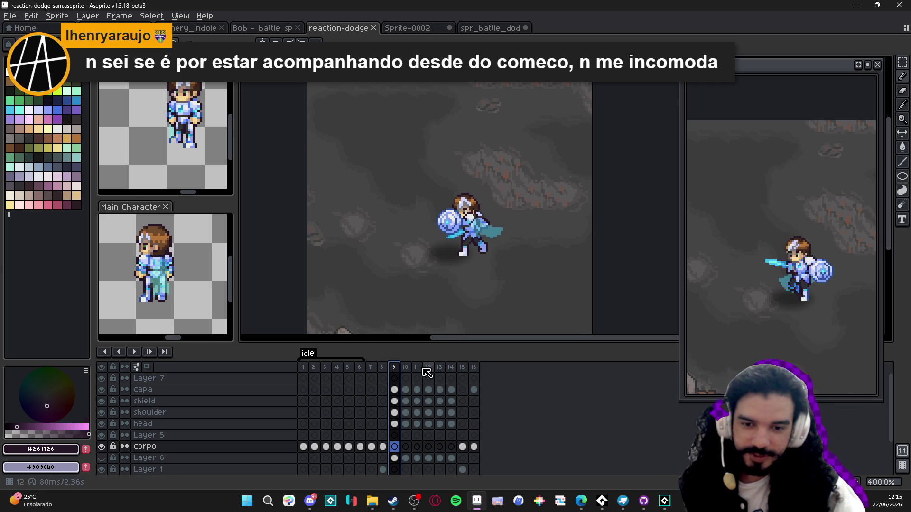
click(453, 367)
click(462, 368)
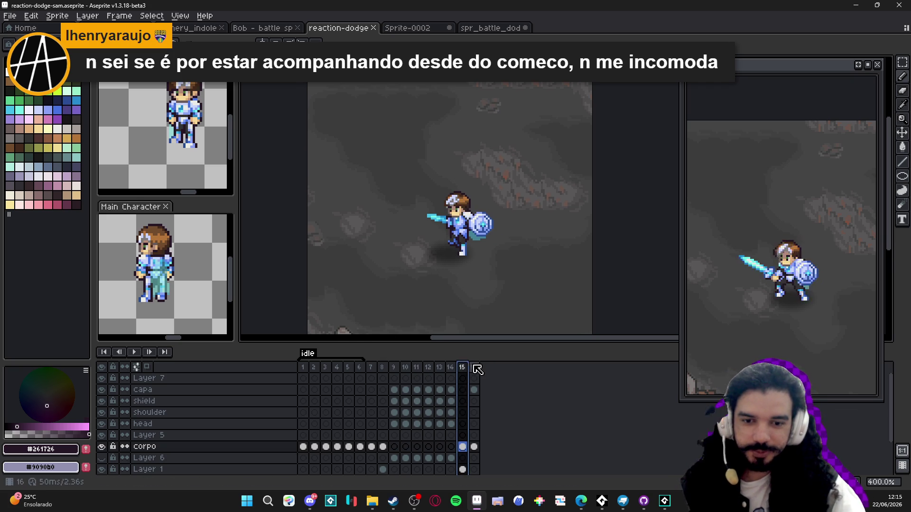
click(473, 368)
key(Right)
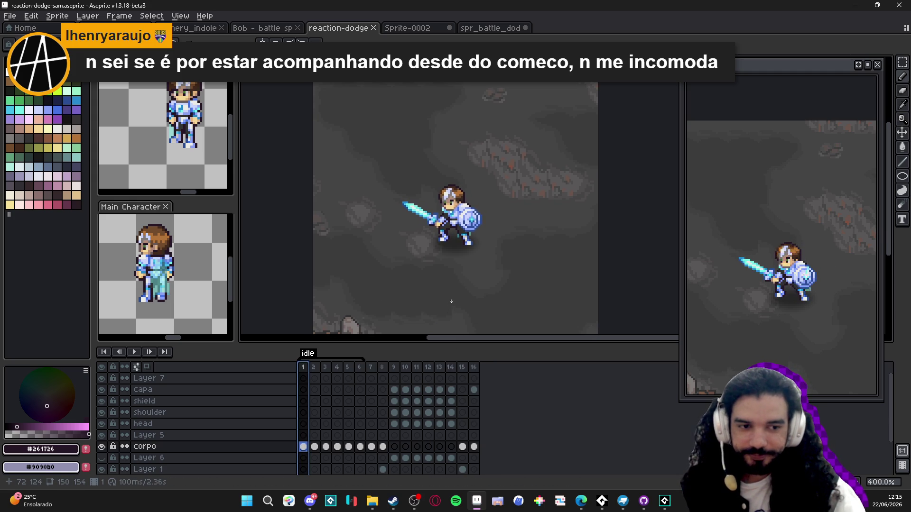
click(403, 367)
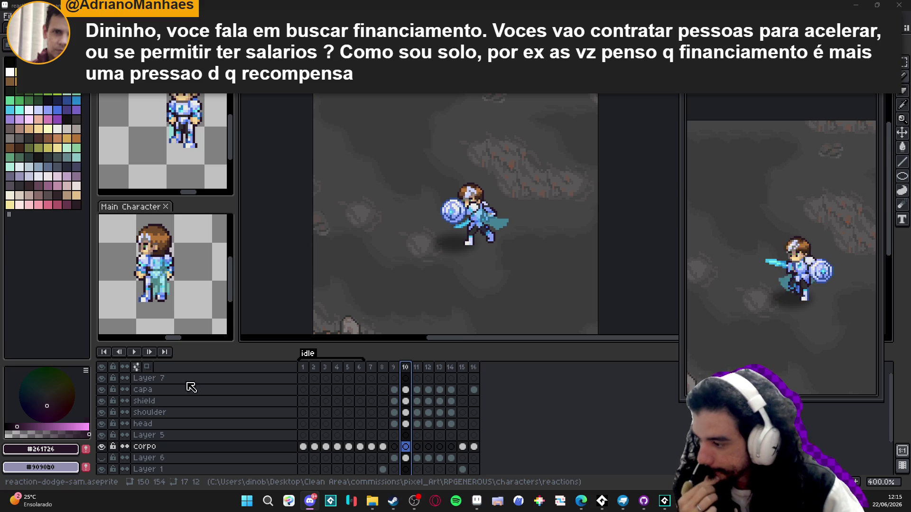
mouse_move(372, 501)
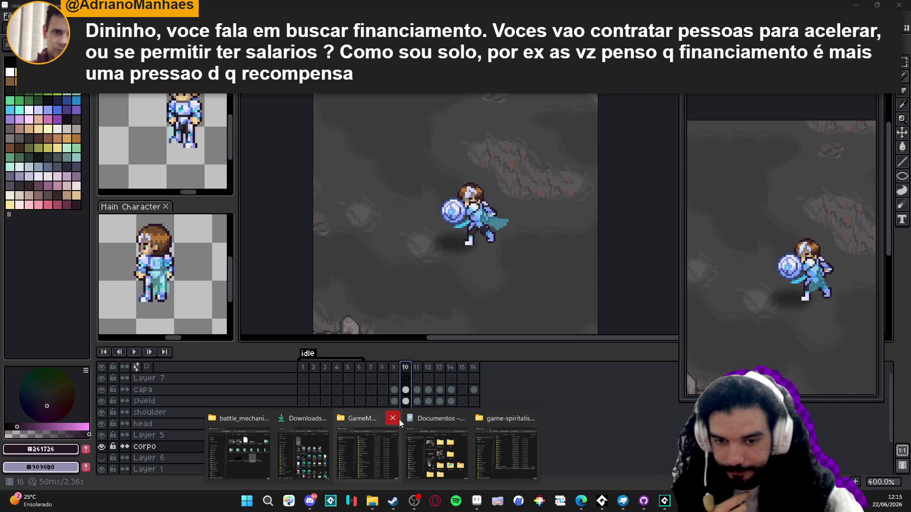
click(399, 419)
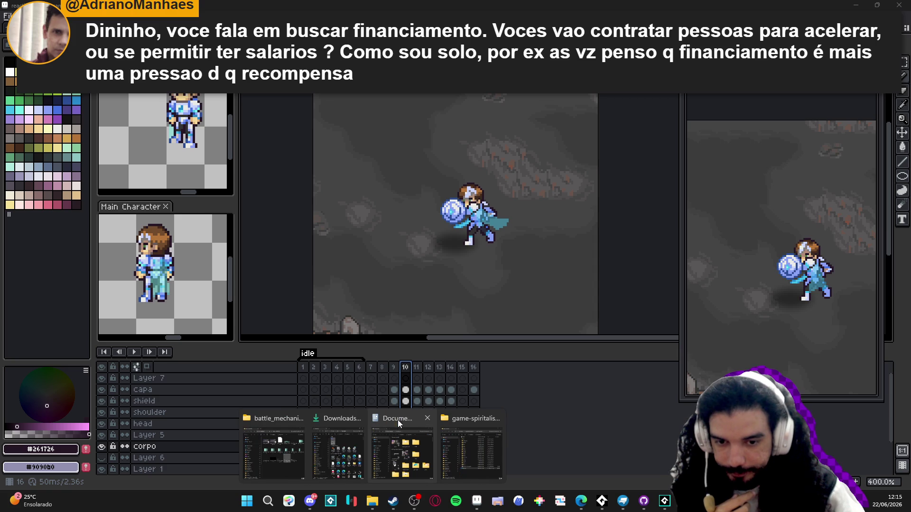
click(427, 419)
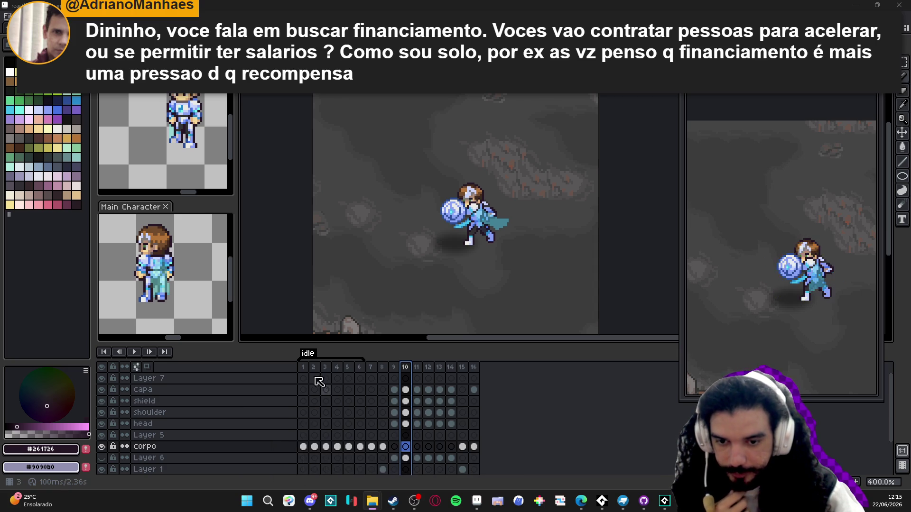
click(372, 501)
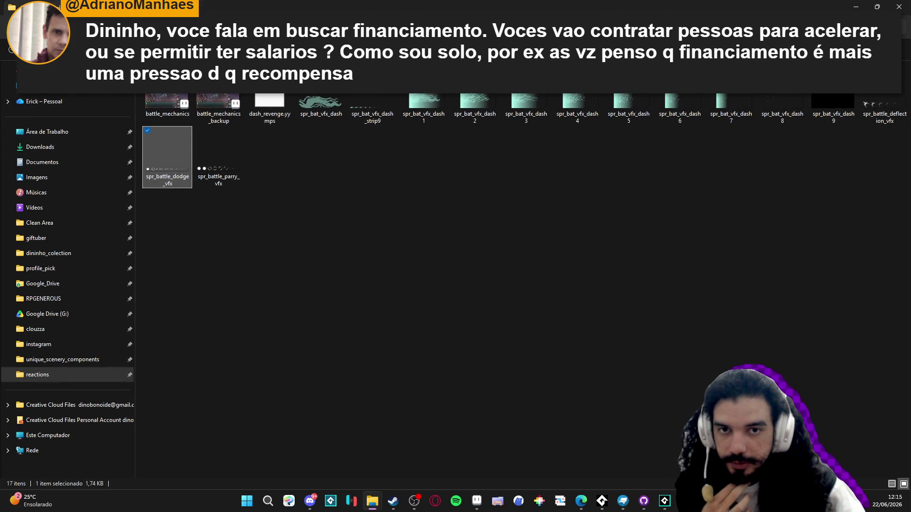
key(BackSpace)
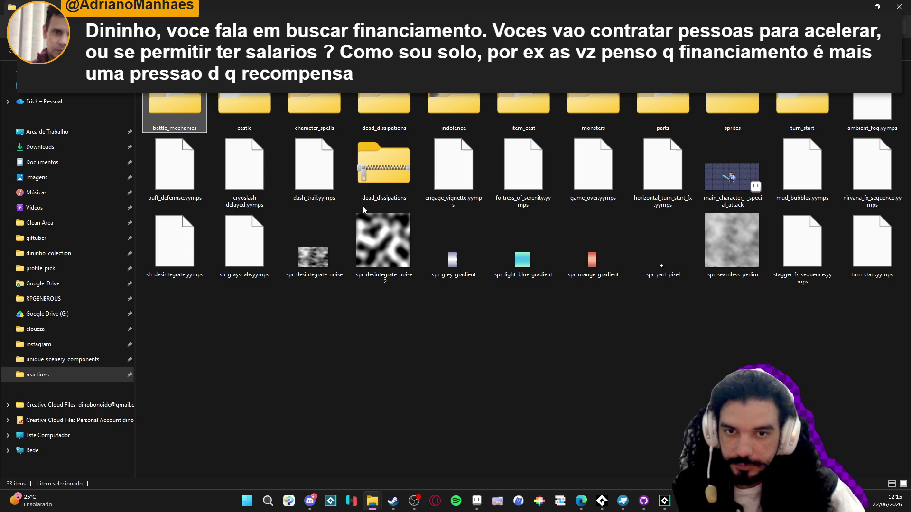
double_click(455, 109)
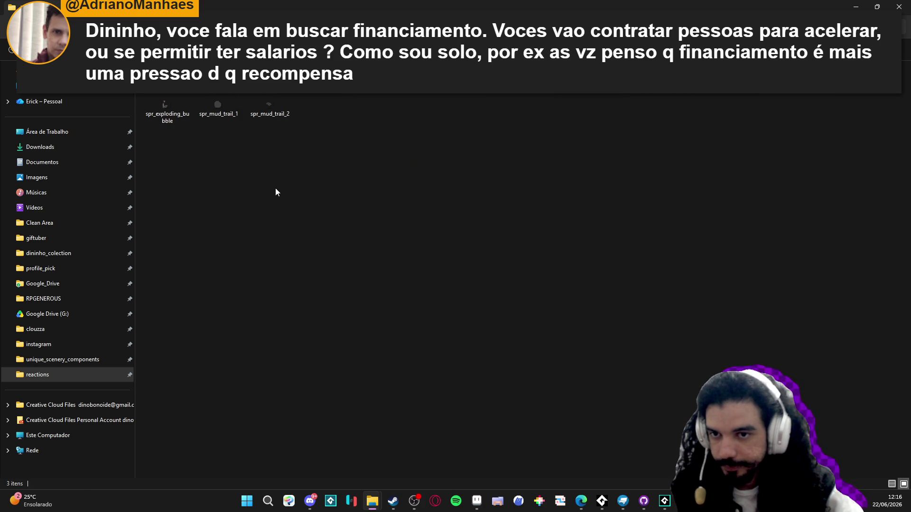
key(alt+Left)
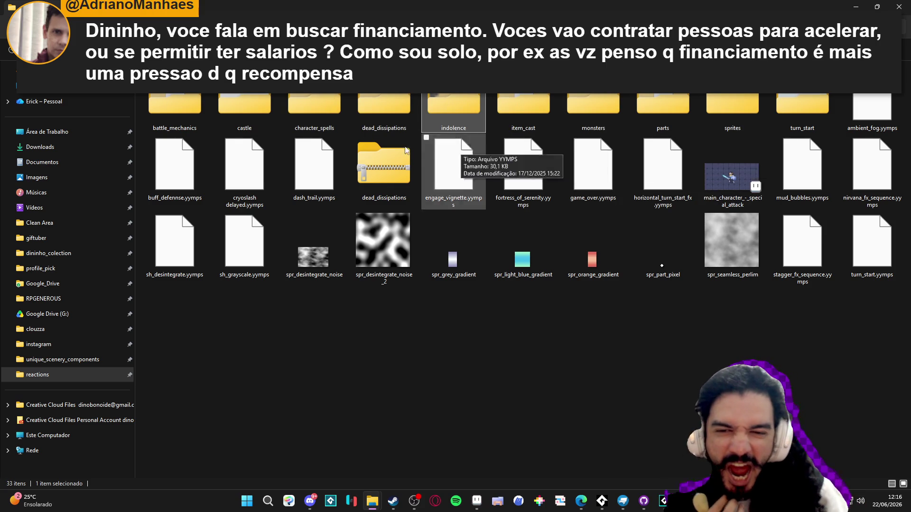
double_click(175, 117)
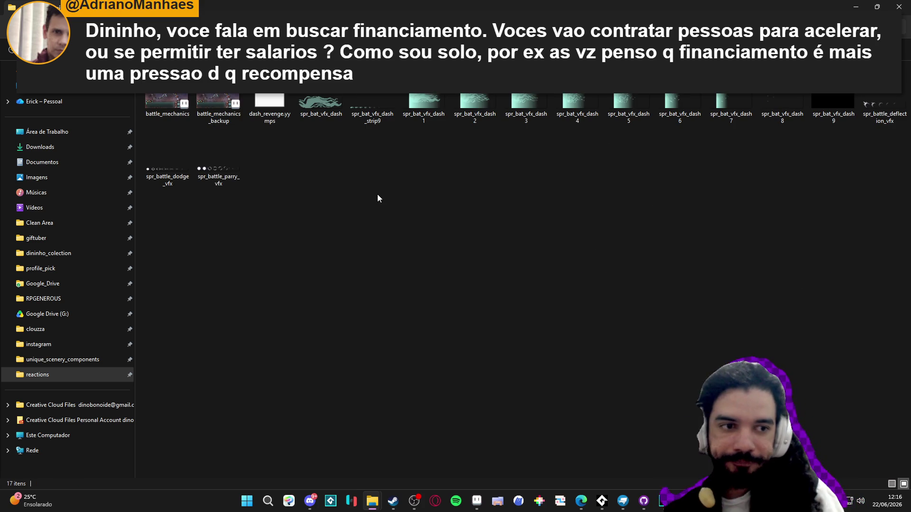
key(alt+Left)
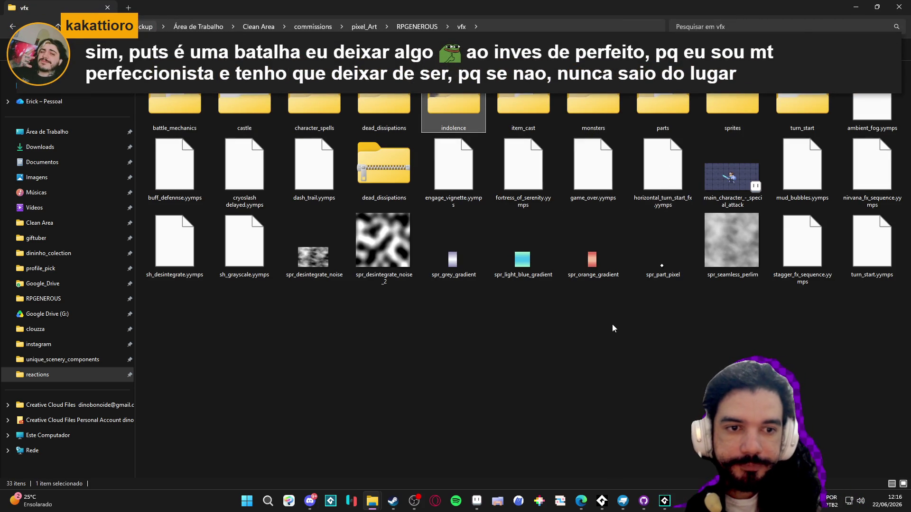
key(Return)
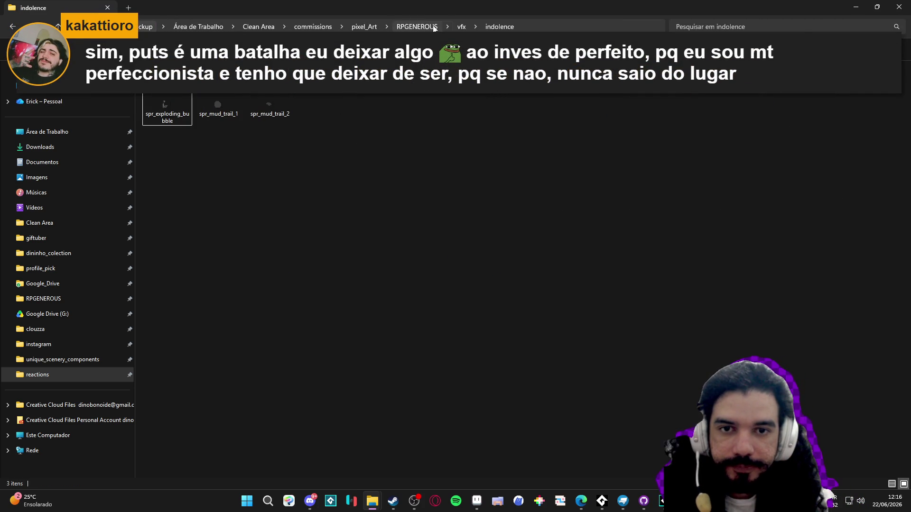
click(416, 26)
click(278, 108)
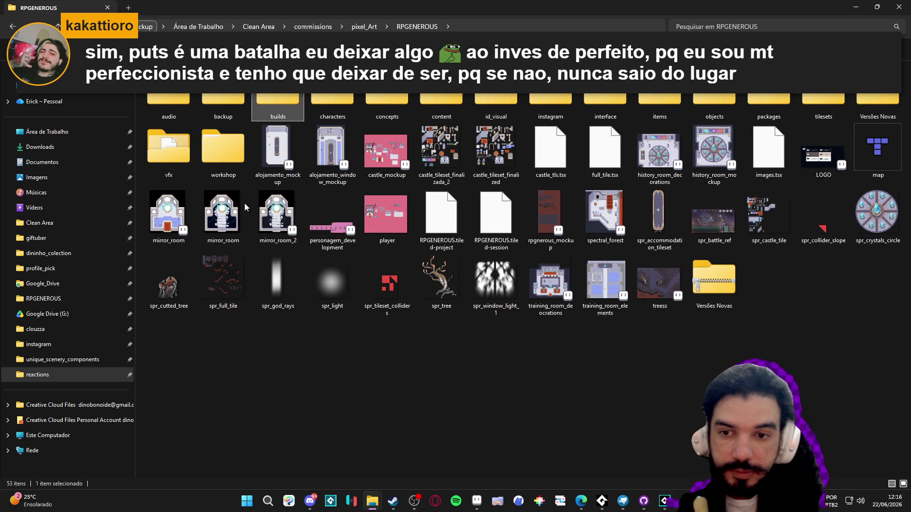
click(477, 501)
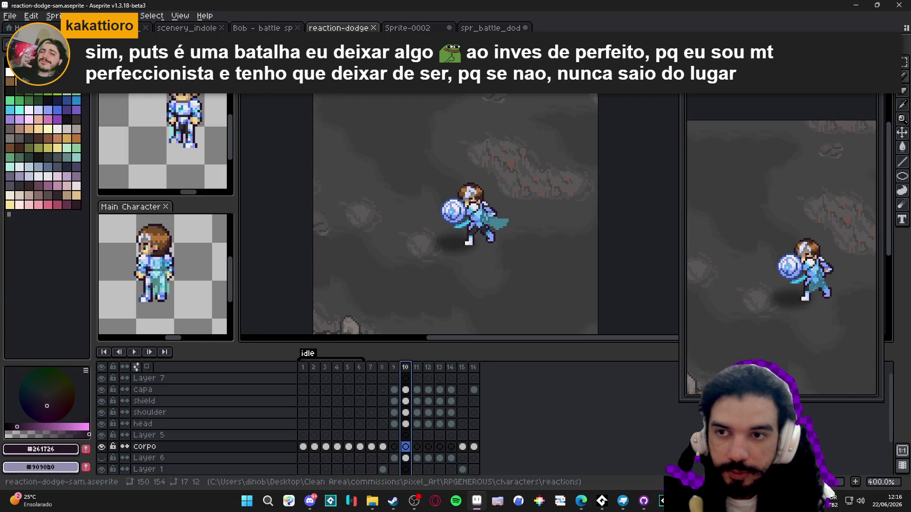
Return to the reaction-dodge animation's tab from the home screen and other open sprites
click(10, 27)
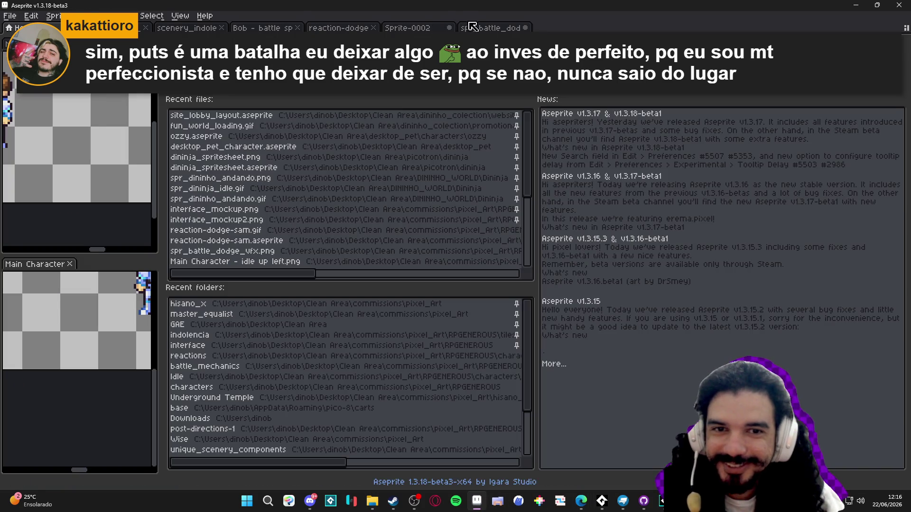
click(491, 28)
key(ctrl+shift+Tab)
key(ctrl+shift+Tab)
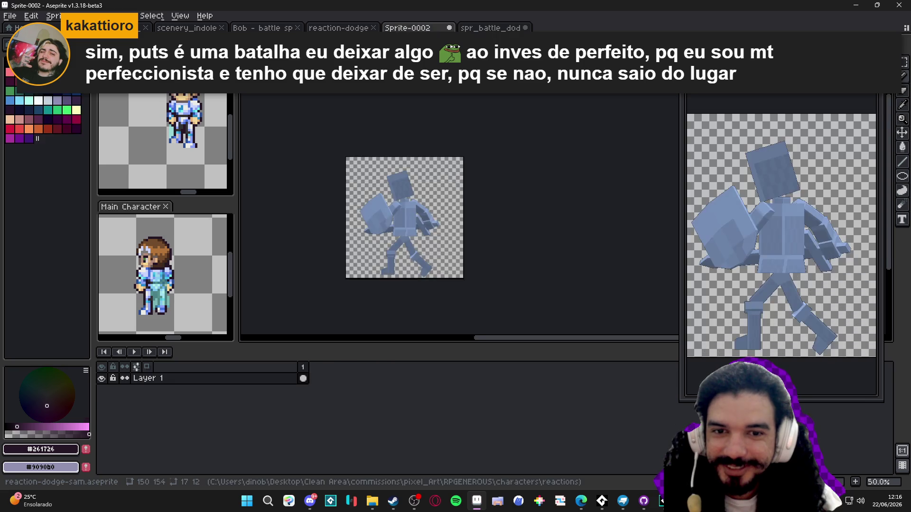
key(alt+f)
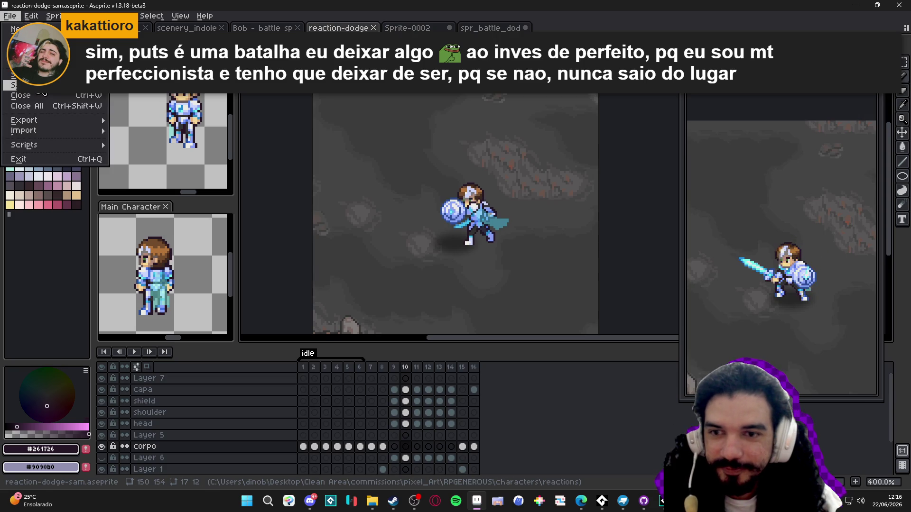
key(Escape)
Save As, keeping the name reaction-dodge-sam.aseprite in the reactions folder
key(ctrl+shift+s)
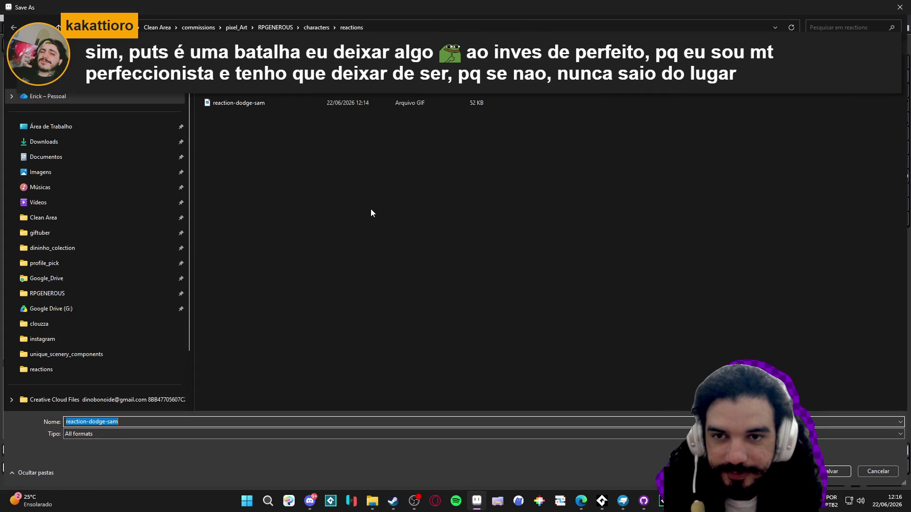
key(Return)
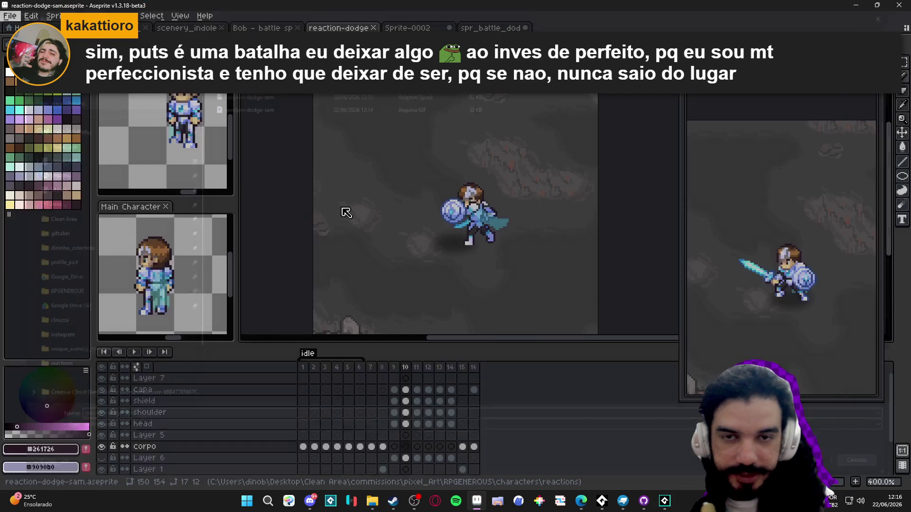
mouse_move(372, 502)
mouse_move(432, 450)
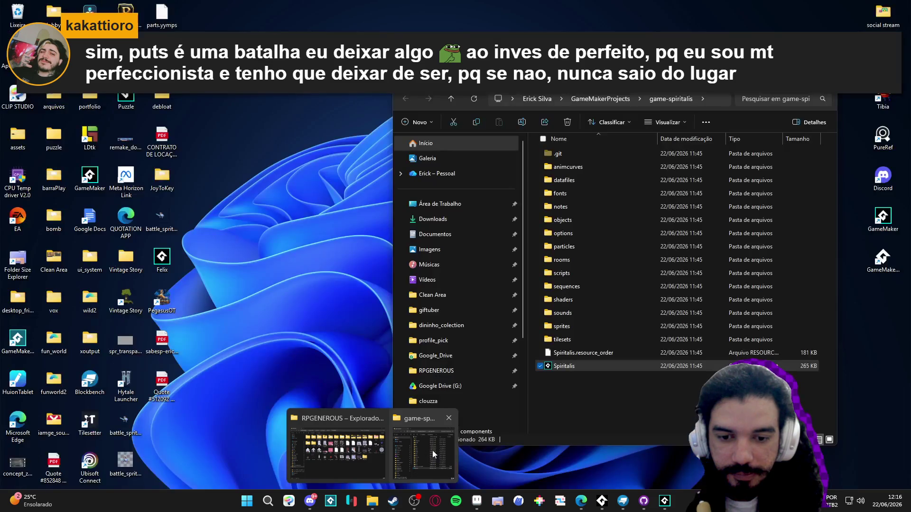
click(369, 454)
double_click(332, 107)
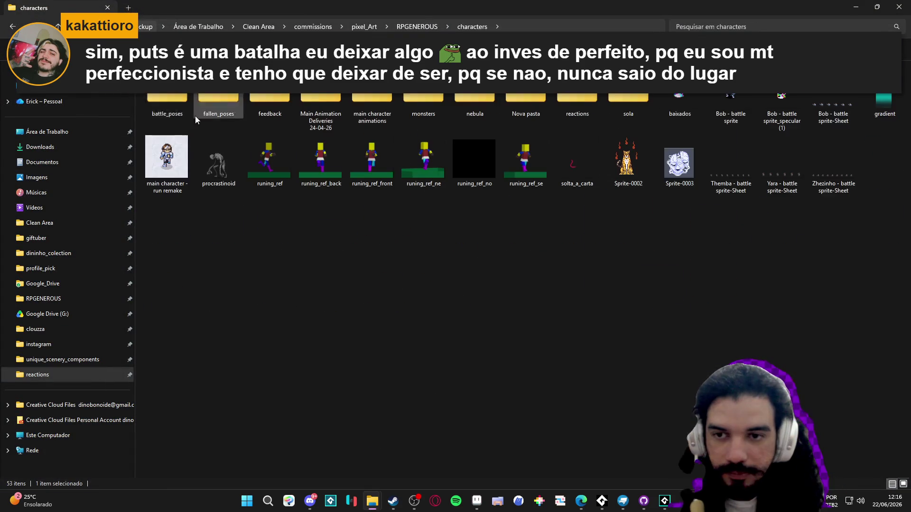
double_click(581, 100)
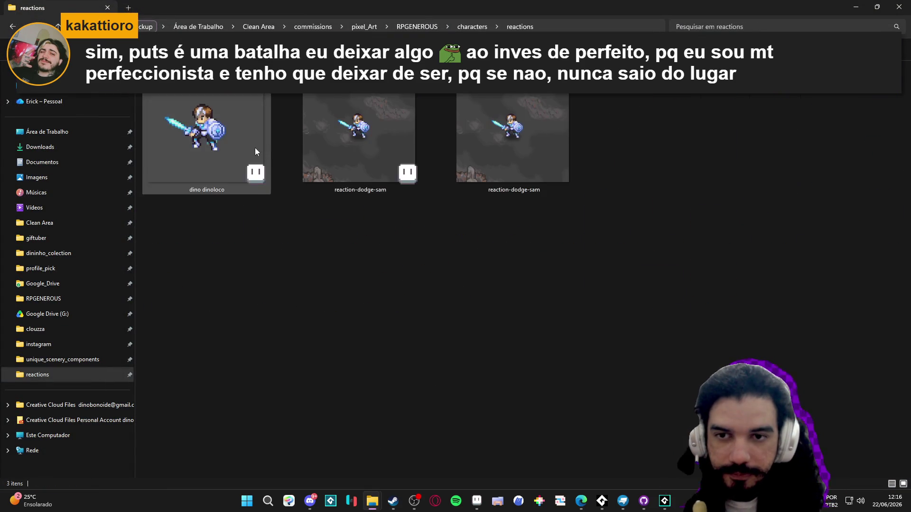
double_click(524, 153)
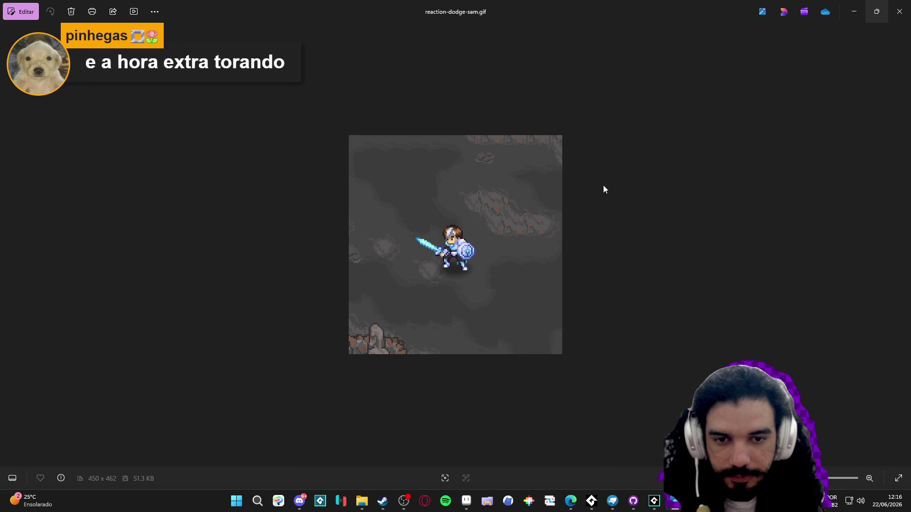
click(900, 12)
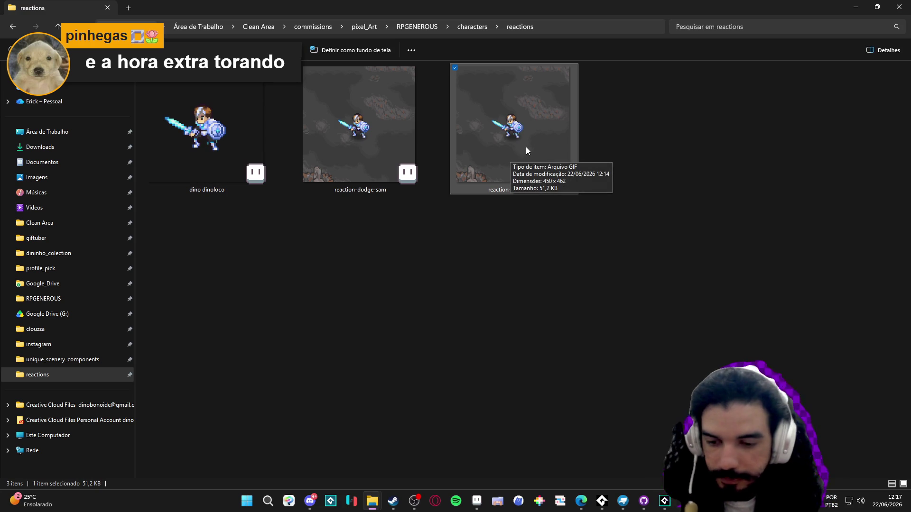
key(alt+Tab)
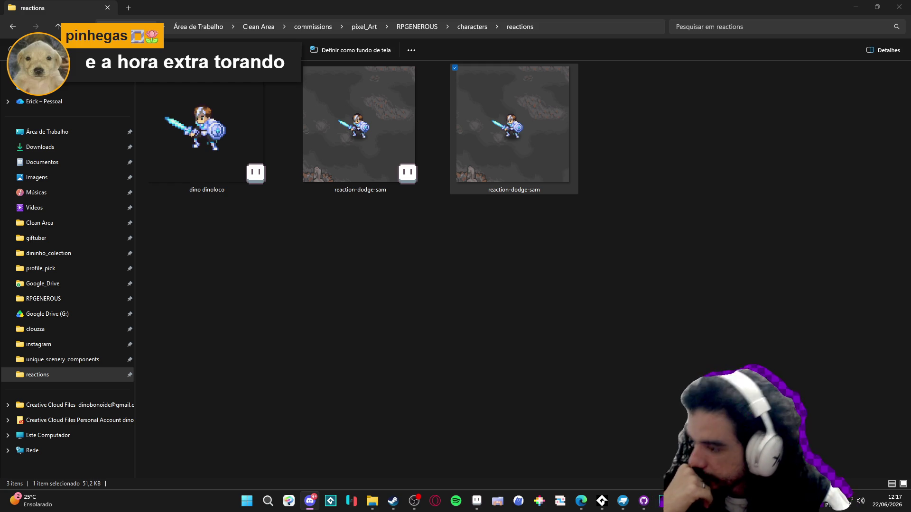
key(alt+Tab)
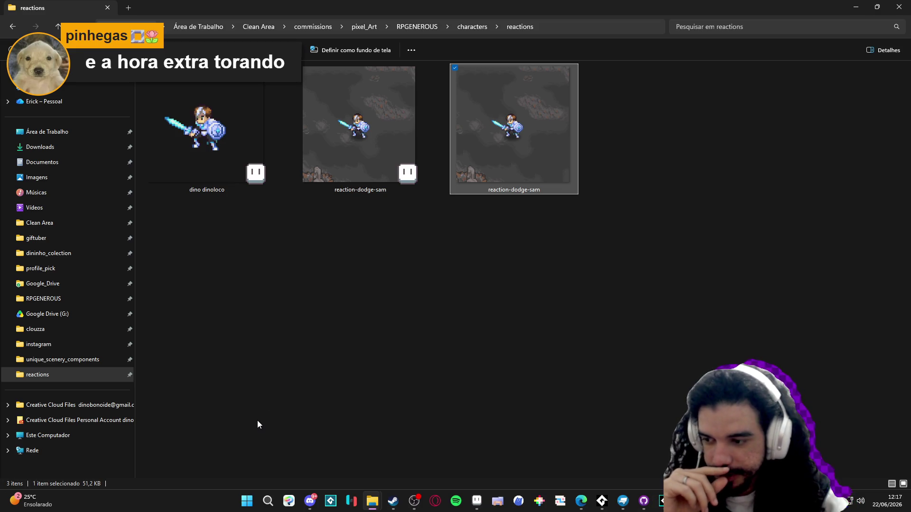
click(856, 7)
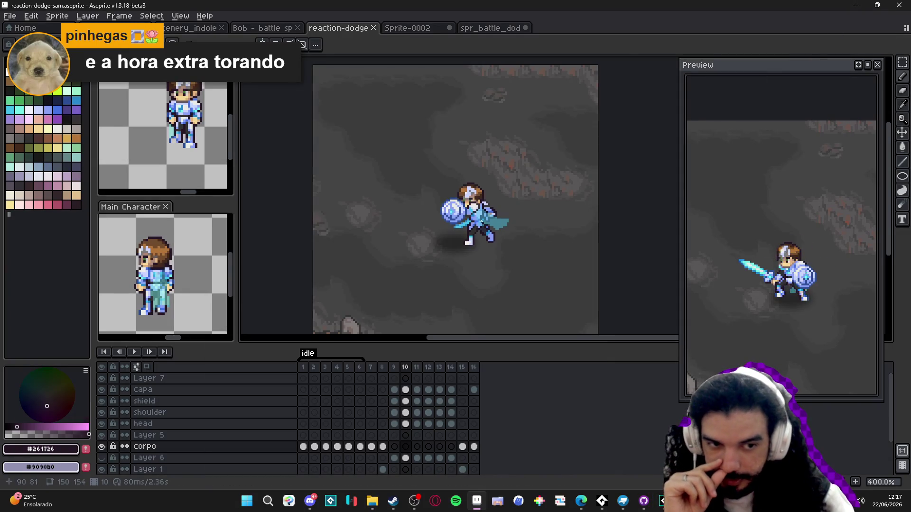
scroll(484, 219, down, 1)
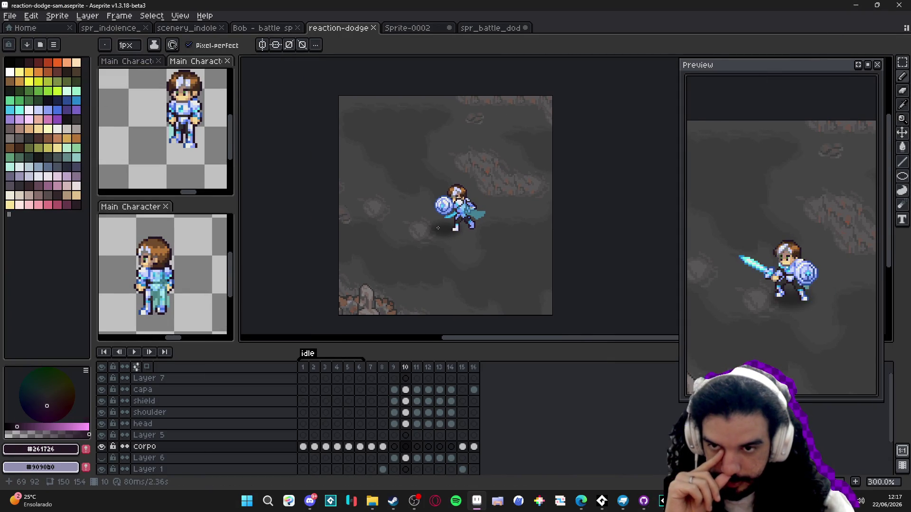
click(172, 228)
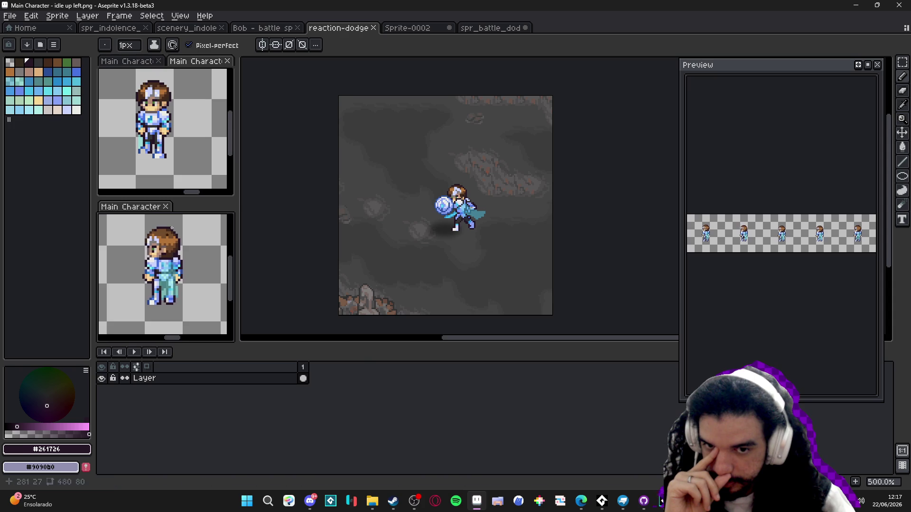
click(371, 207)
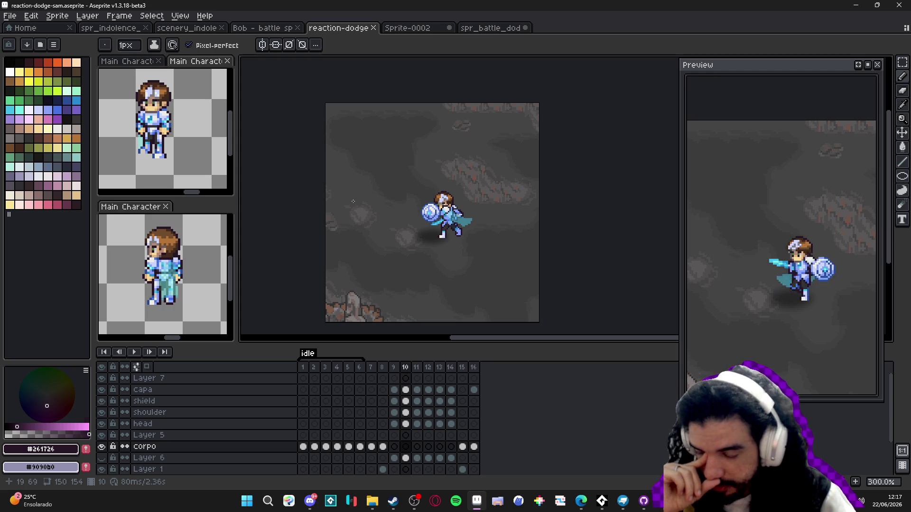
scroll(365, 230, down, 2)
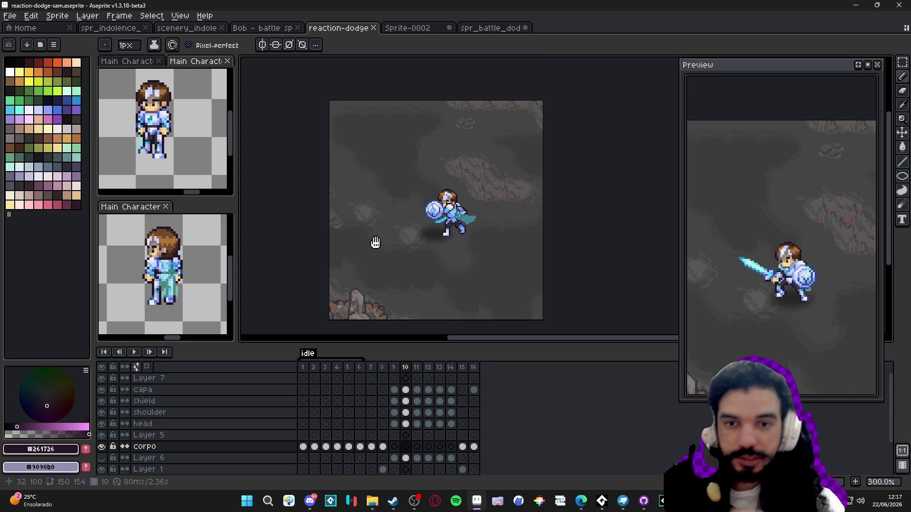